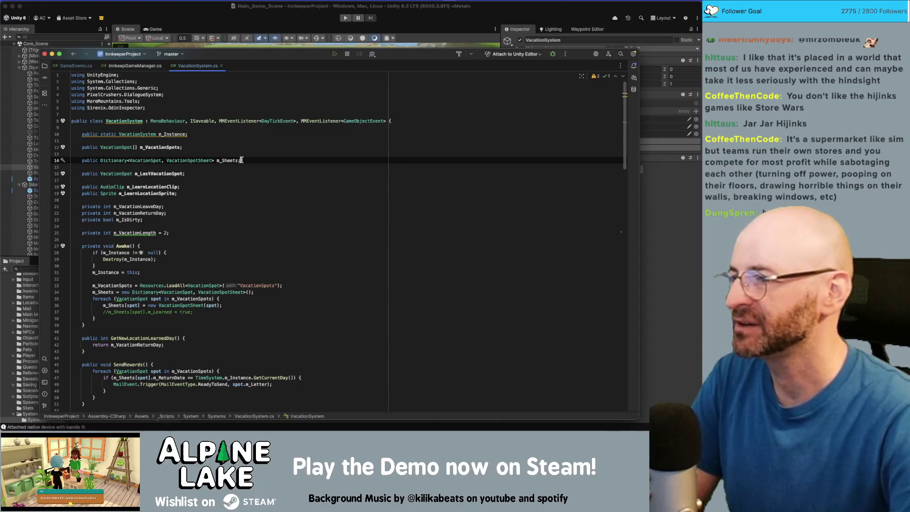
Step: In VacationSystem.cs, move the caret around the m_Sheets and m_LastVacationSpot lines, then scroll down
click(238, 146)
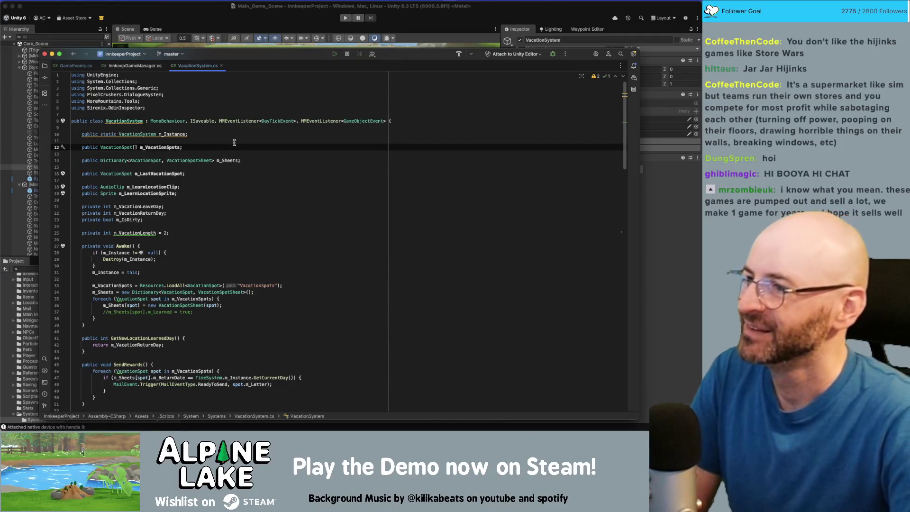
click(246, 161)
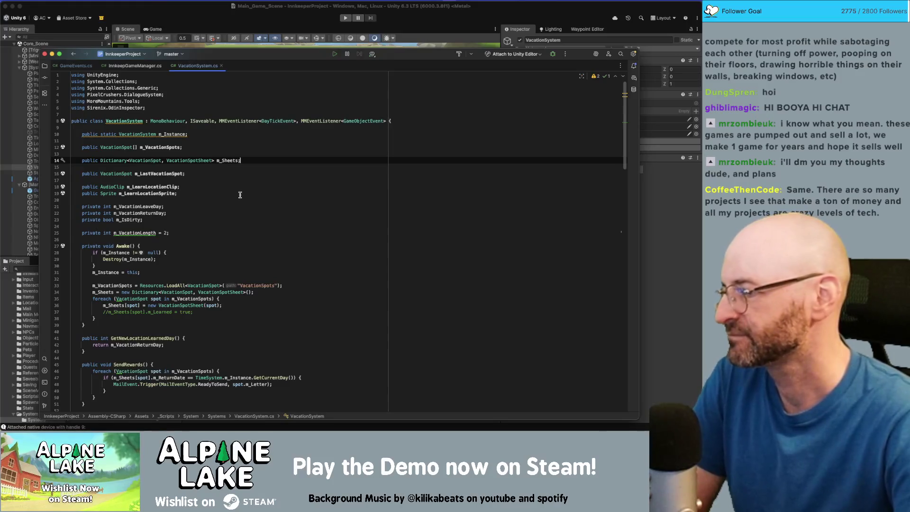
click(240, 192)
click(238, 186)
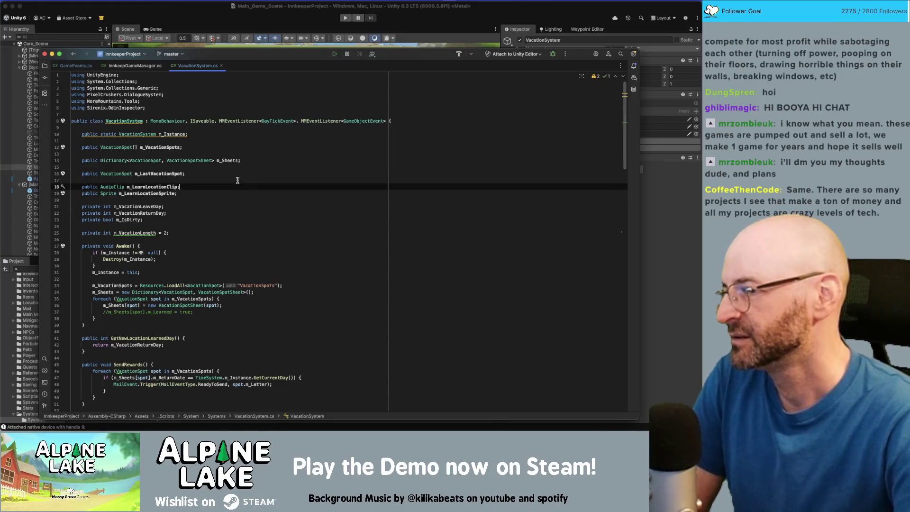
click(238, 179)
click(238, 175)
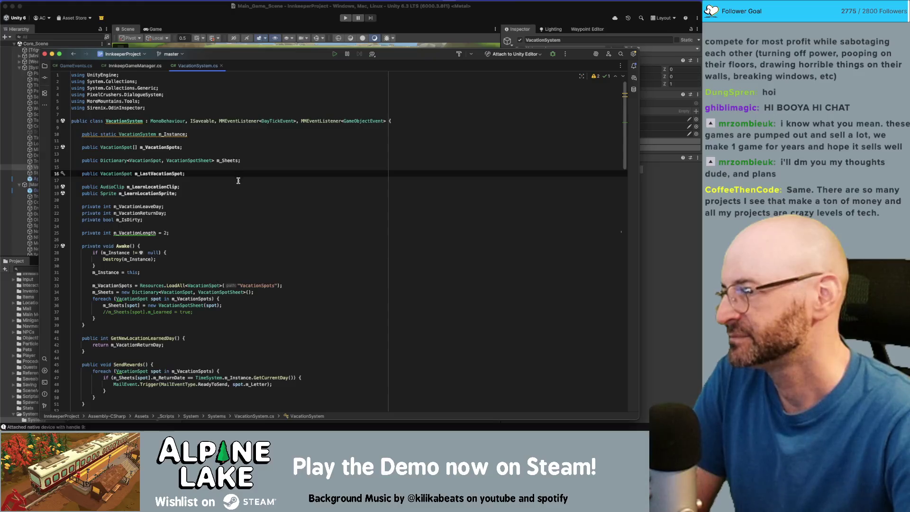
scroll(down, 3)
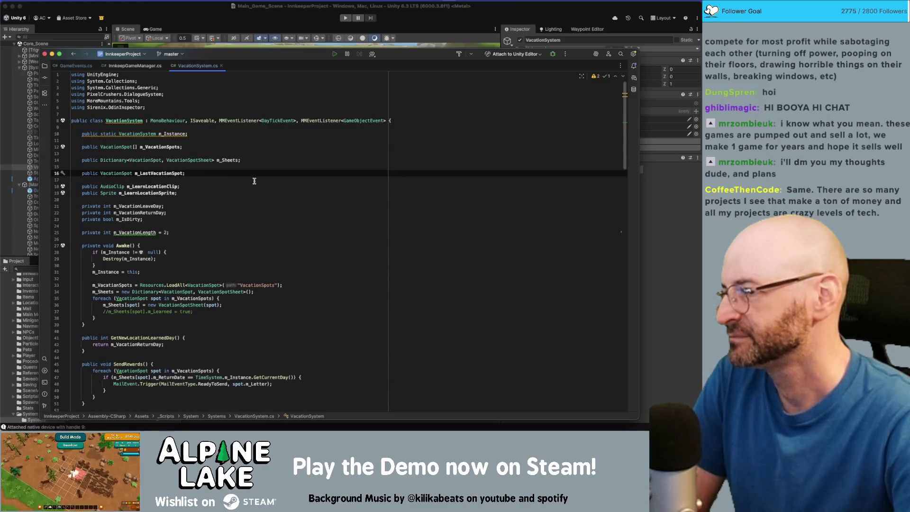
scroll(down, 3)
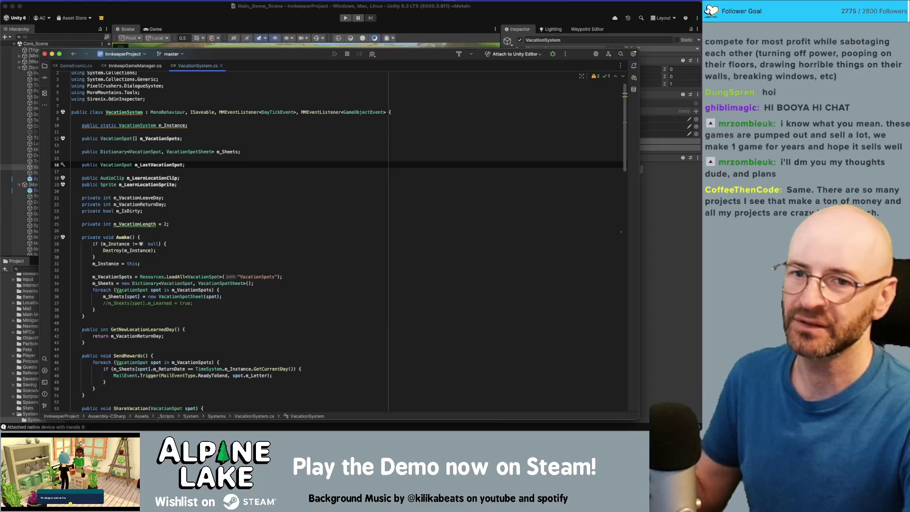
Step: Switch to Chrome and watch the Instagram reel
key(super+Tab)
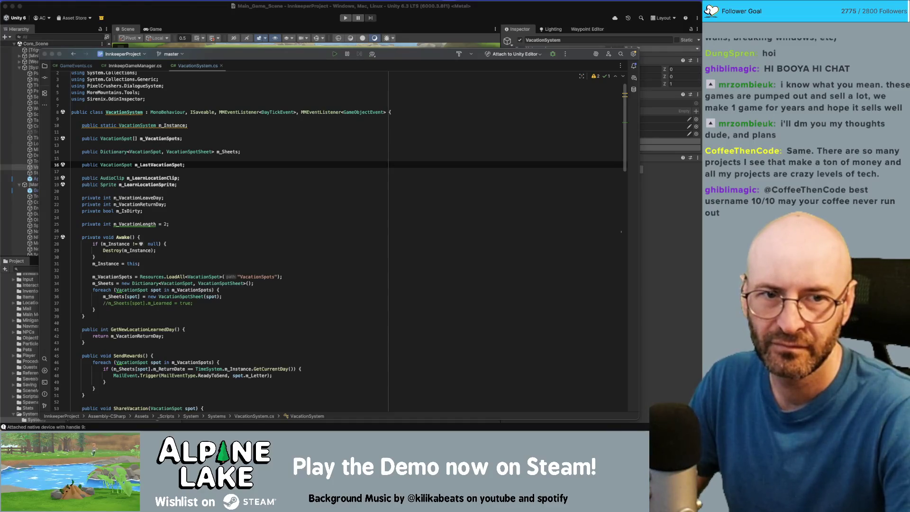
key(super+Tab)
click(233, 31)
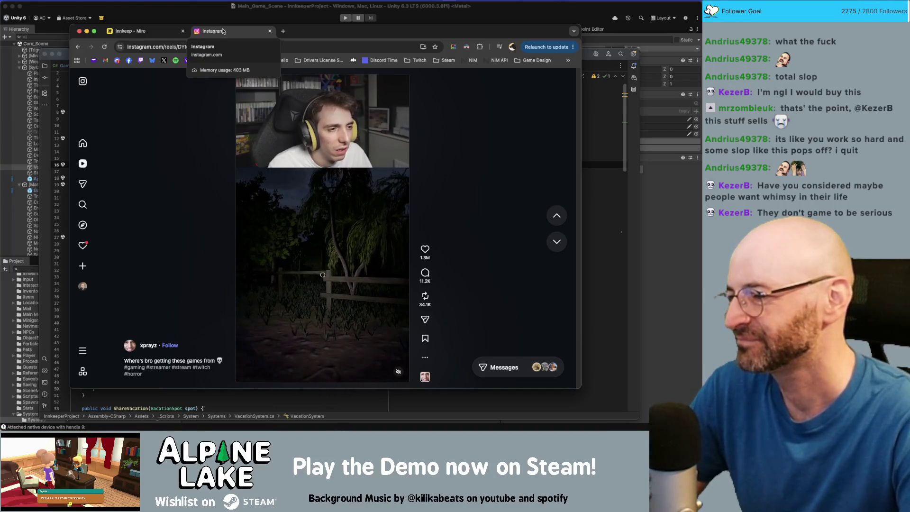
Step: Move to the Miro tab, bring Unity forward, then later return to the Miro board window
key(ctrl+shift+Tab)
click(205, 16)
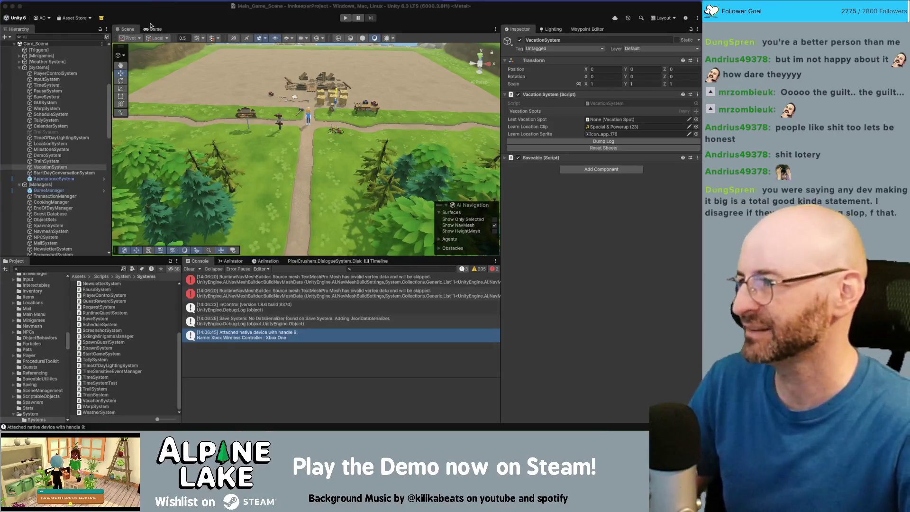
key(super+Tab)
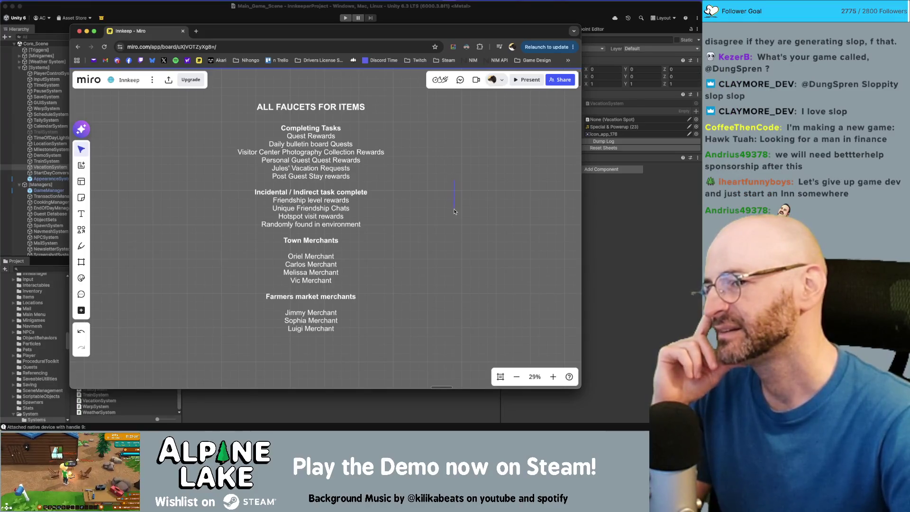
Step: Delete the blank lines under Town Merchants and Farmers market merchants, then return to Unity
scroll(up, 3)
scroll(up, 3)
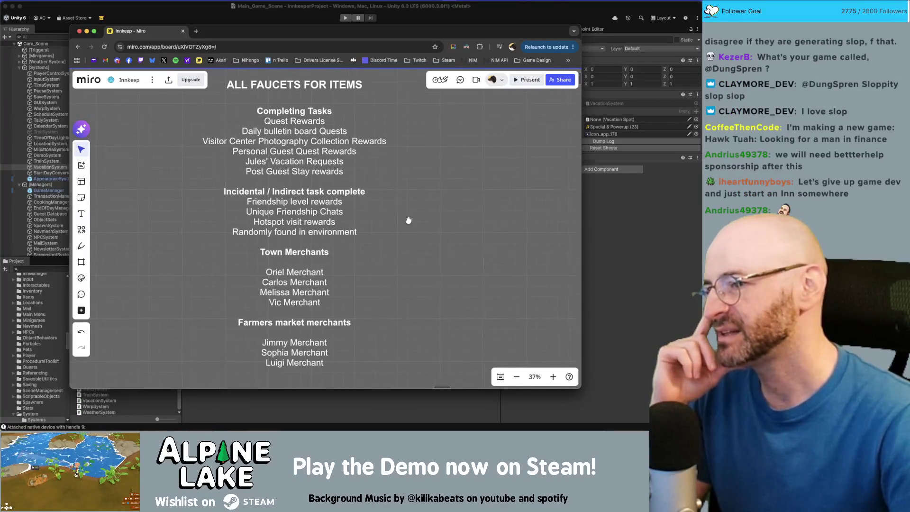
click(326, 269)
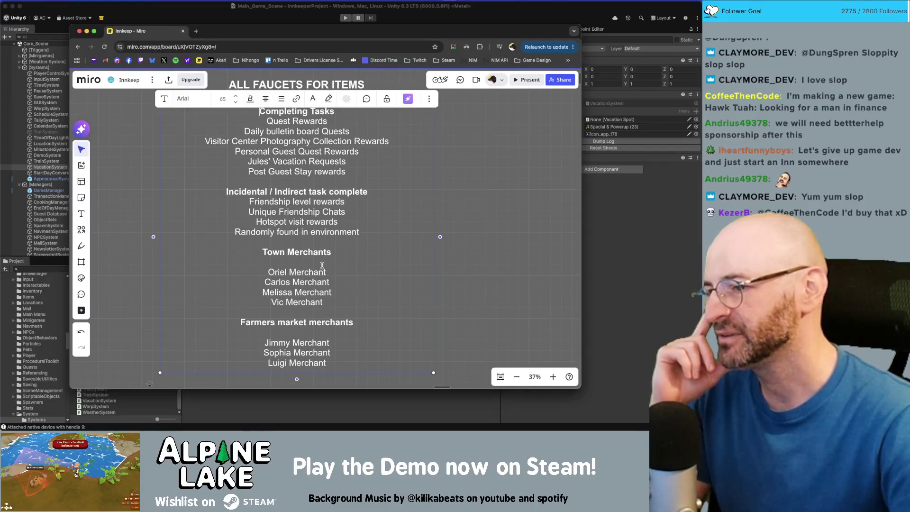
key(BackSpace)
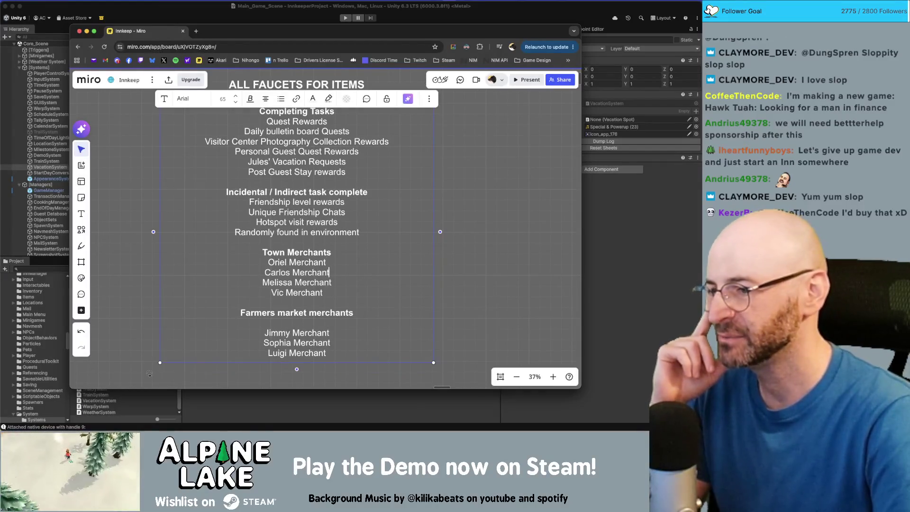
key(Down)
key(Down)
key(Down)
key(BackSpace)
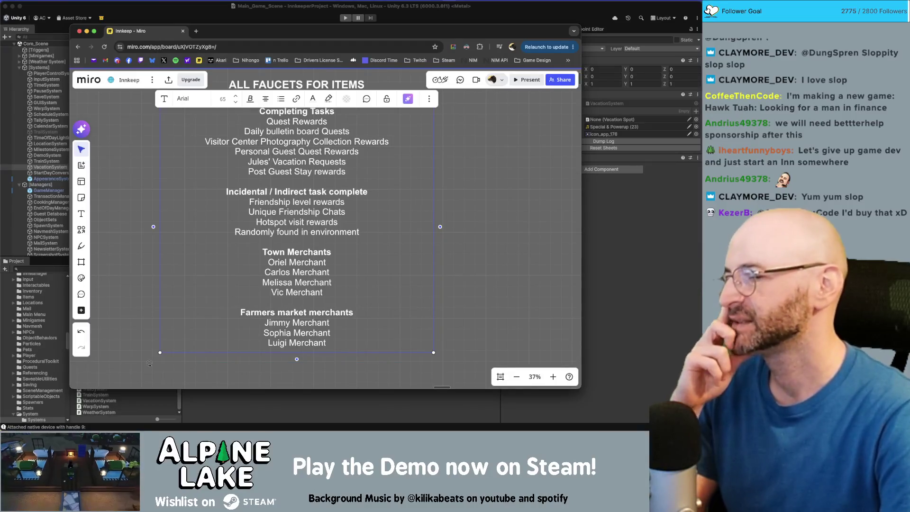
key(Left)
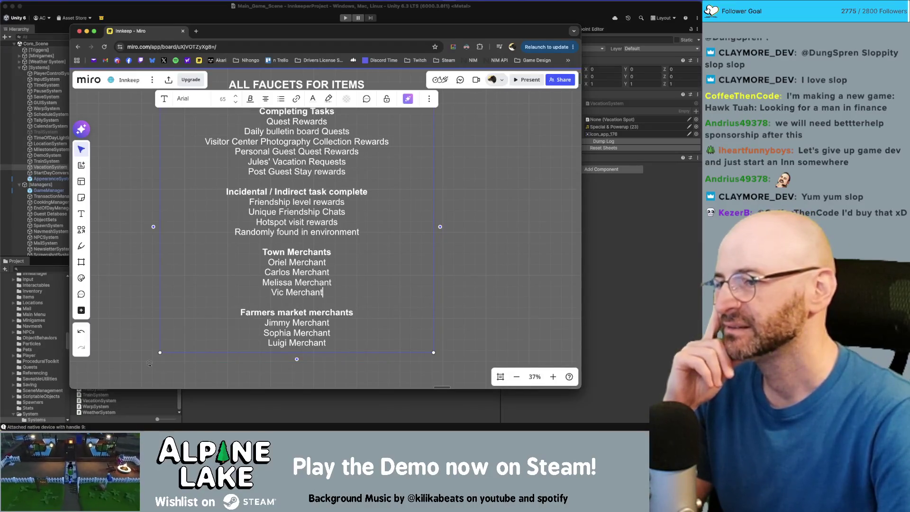
click(489, 175)
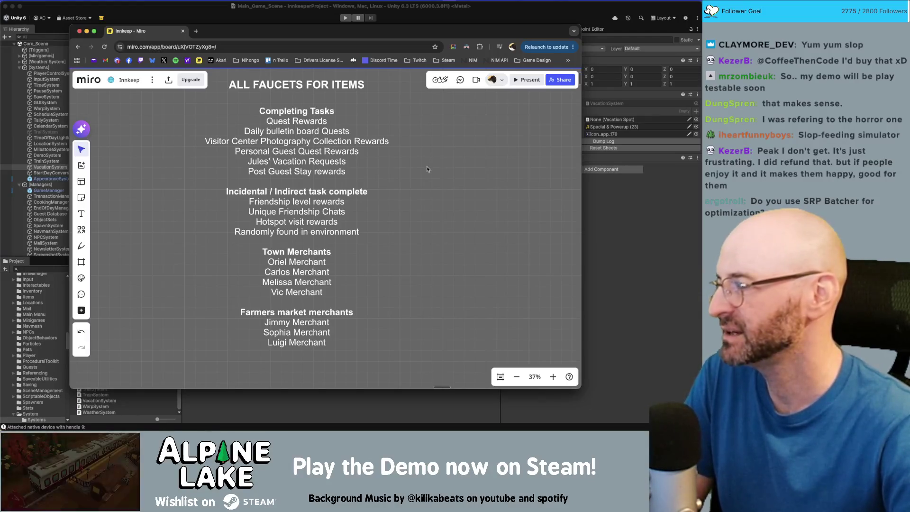
click(426, 169)
Step: Go to Unity briefly, then bring Miro back and recentre the board on the faucet list
click(476, 14)
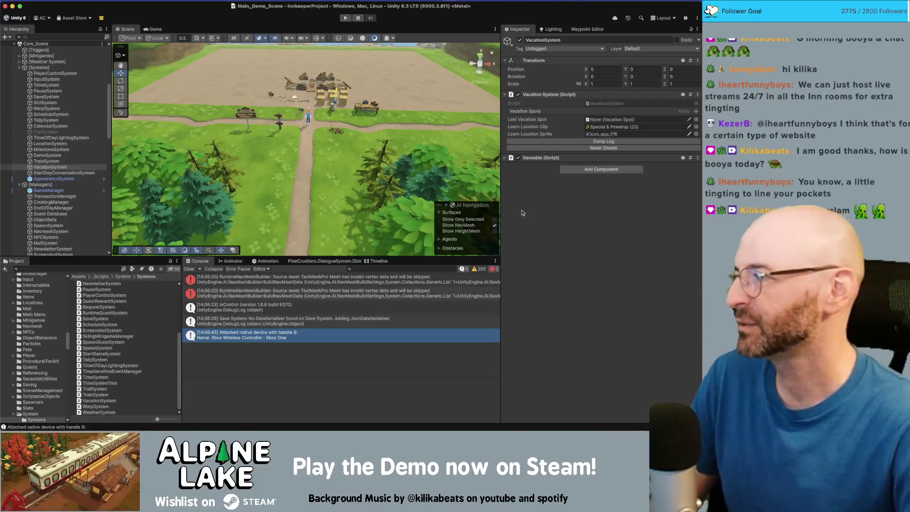
key(super+Tab)
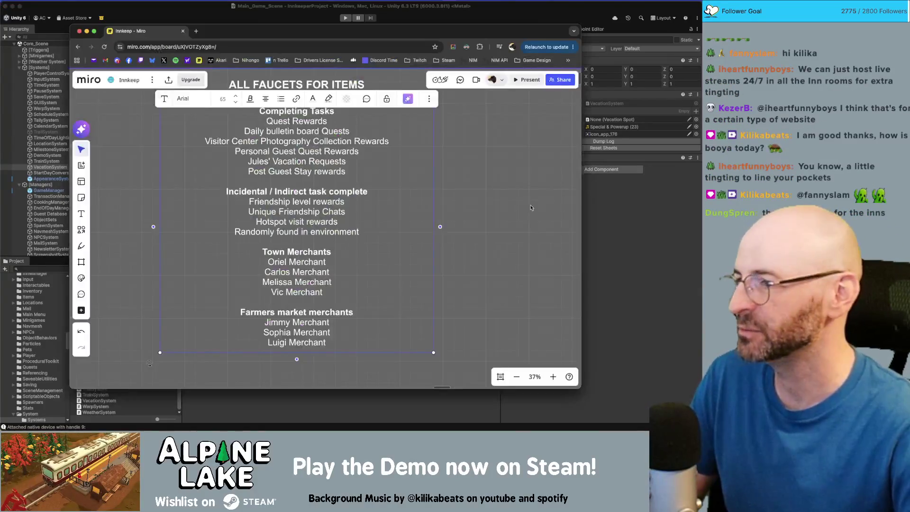
scroll(down, 3)
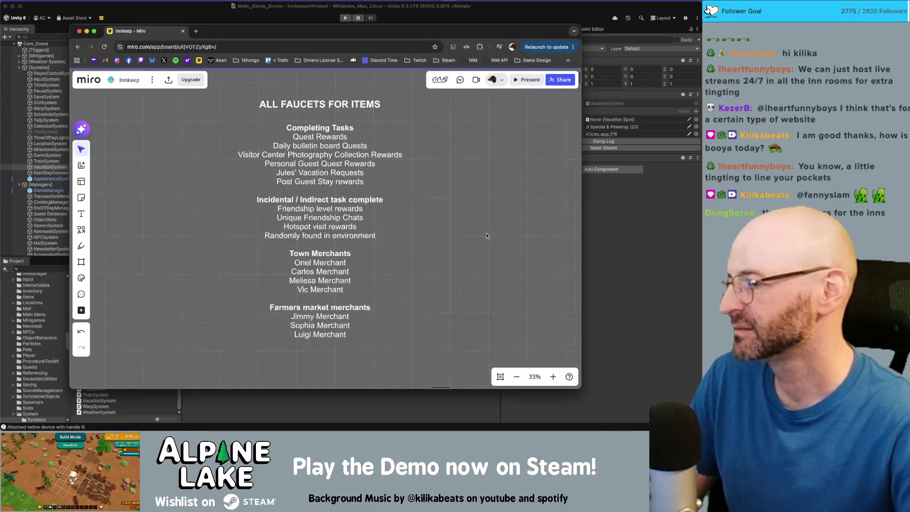
drag(469, 241, 446, 239)
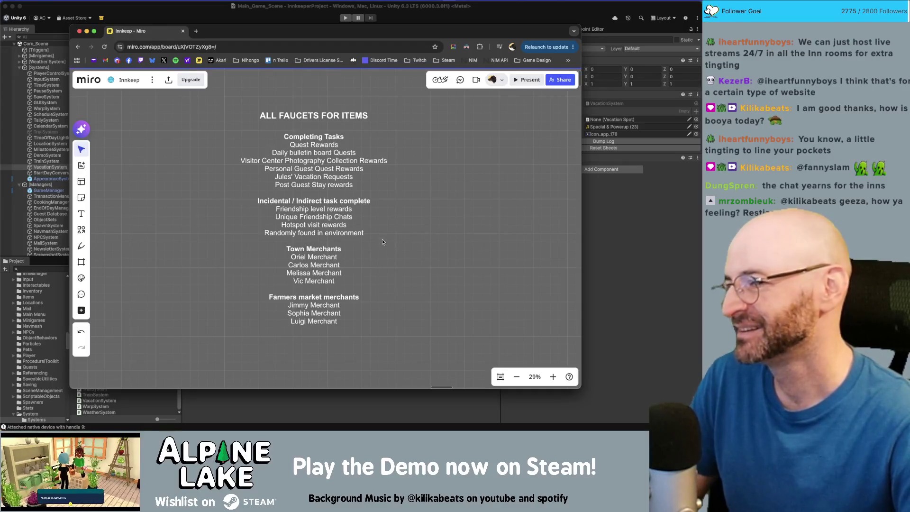
scroll(down, 3)
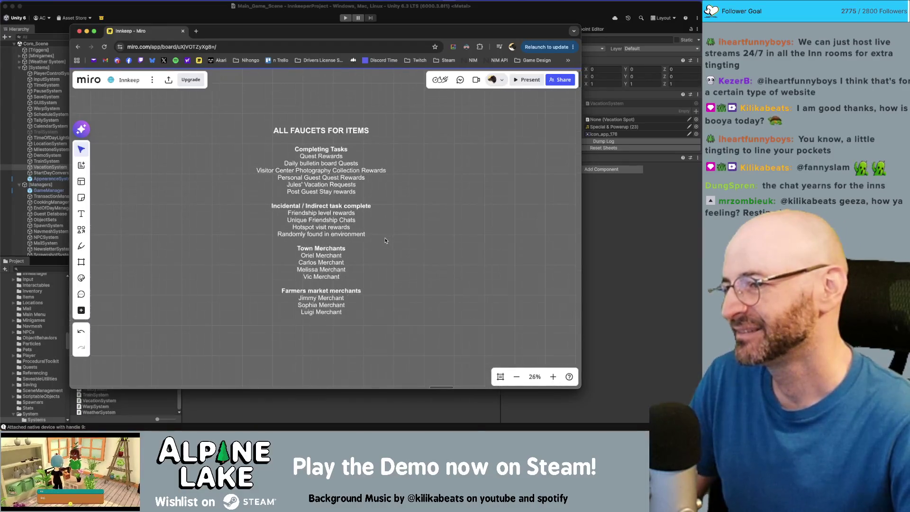
scroll(up, 3)
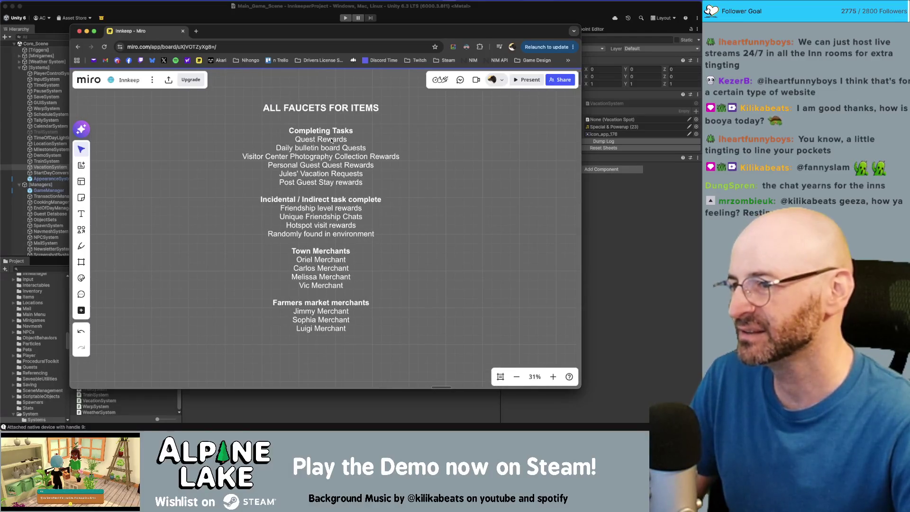
Step: Inspect the 'Post Guest Stay rewards' line in the faucet text, leave it unchanged, and return to Unity
click(331, 139)
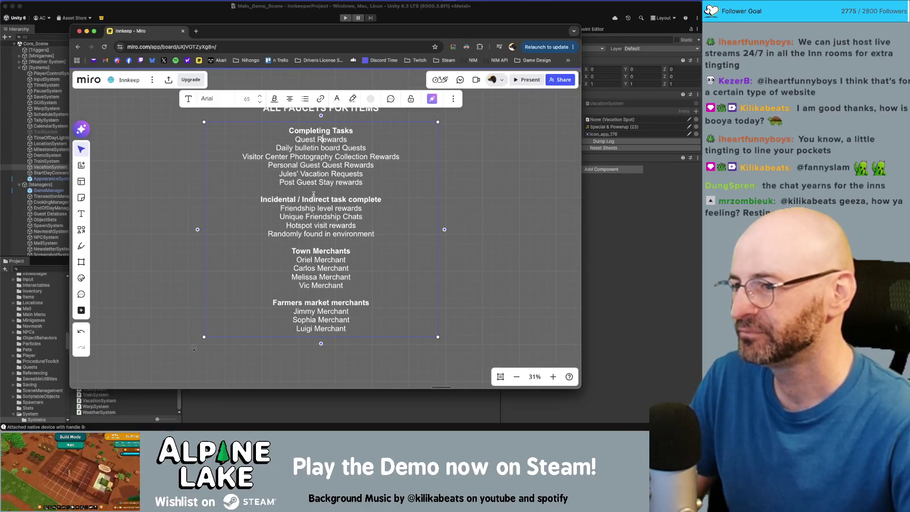
click(314, 188)
double_click(308, 181)
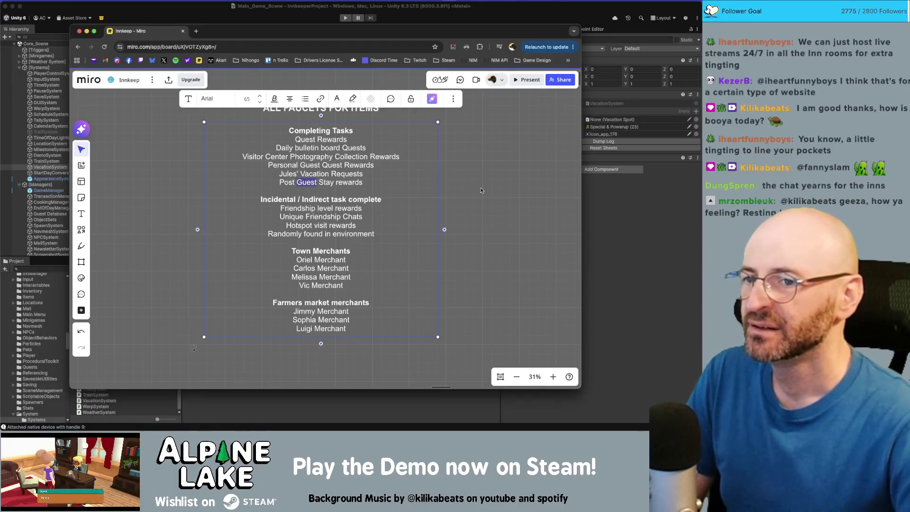
key(Escape)
click(595, 213)
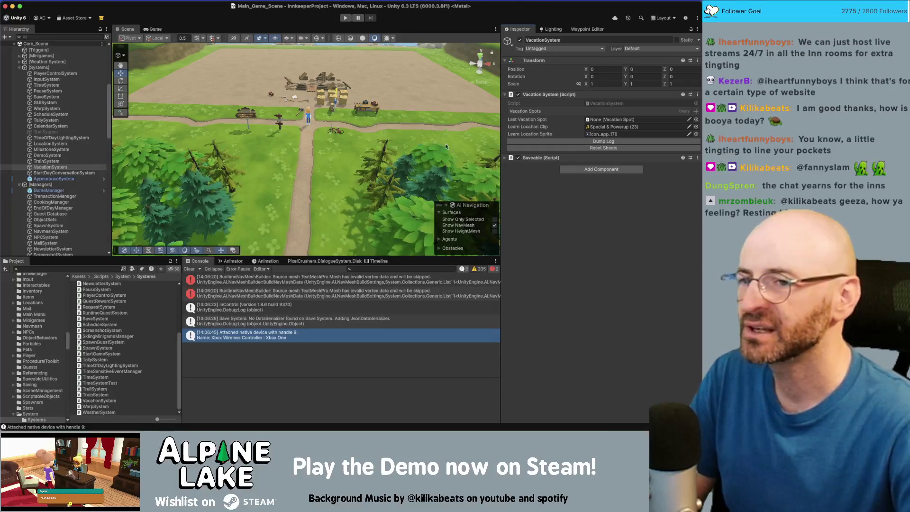
Step: Open VacationSystem.cs, highlight m_VacationReturnDay usages, and scroll down to SendRewards
double_click(619, 105)
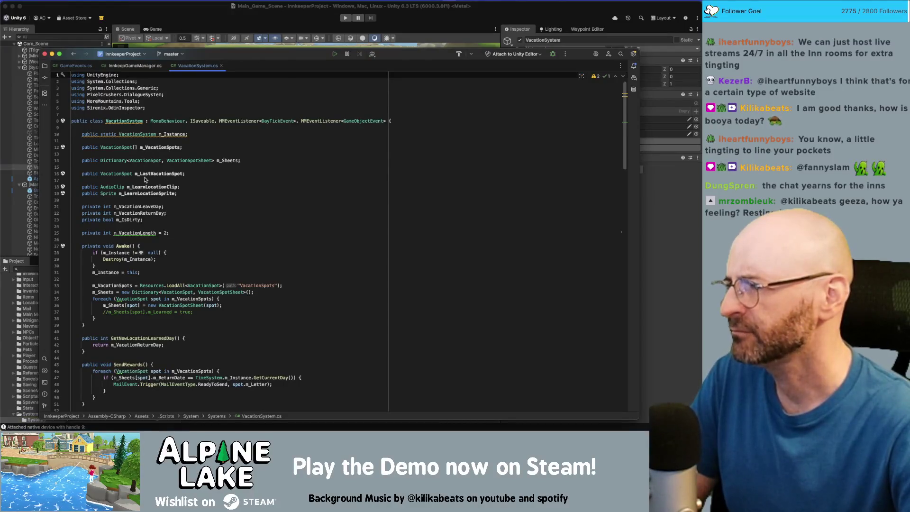
double_click(140, 213)
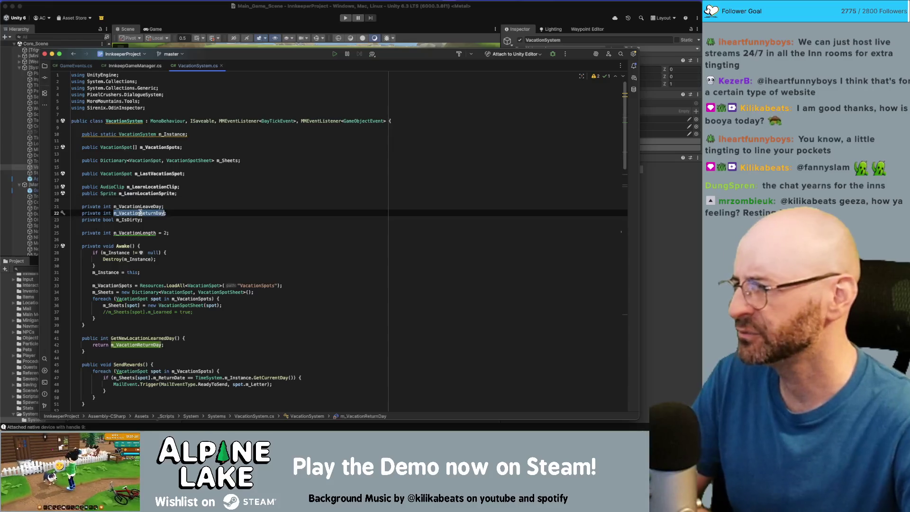
scroll(down, 3)
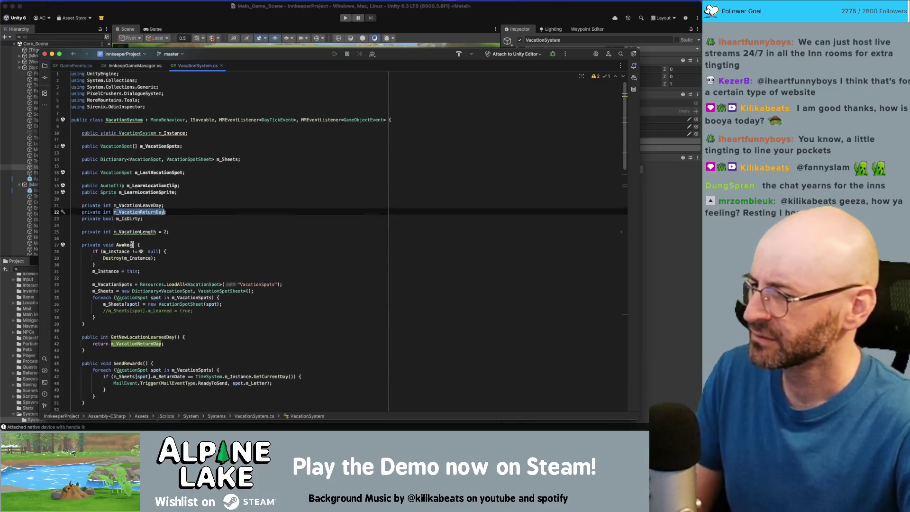
scroll(down, 3)
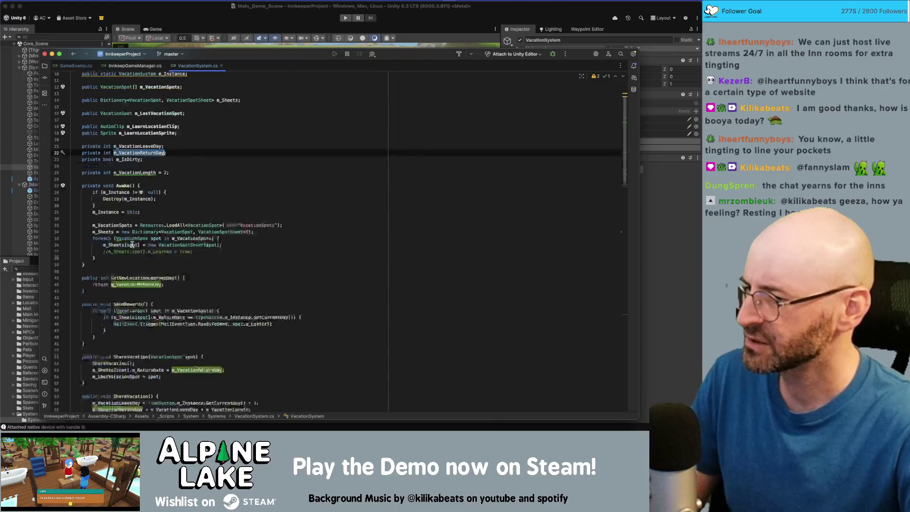
scroll(down, 3)
Step: Highlight SendRewards, its Trigger call and the spot variable, then bring Unity forward
double_click(132, 251)
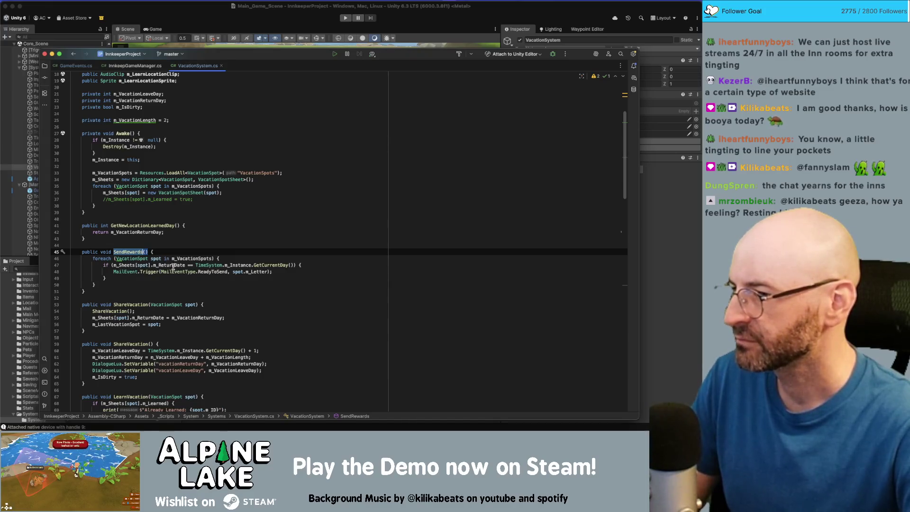
double_click(143, 271)
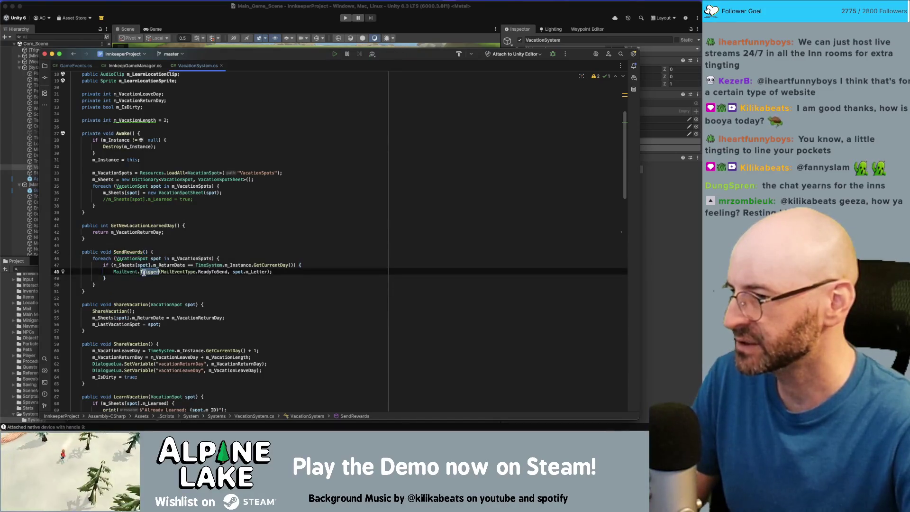
double_click(238, 271)
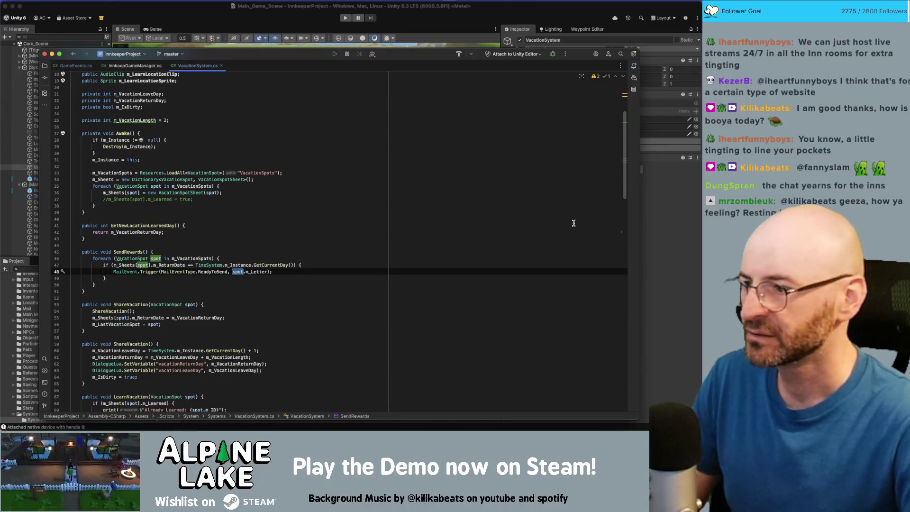
click(36, 151)
scroll(up, 3)
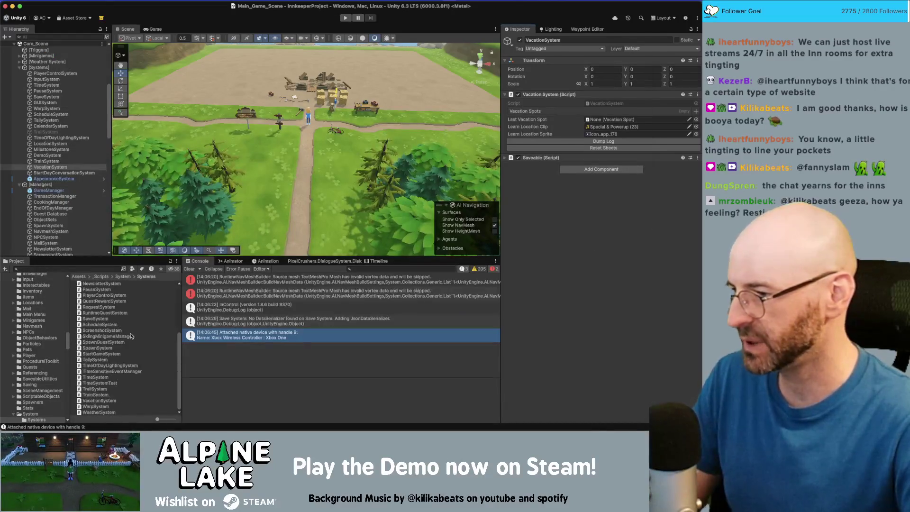
Step: Filter the Project panel for 'vacation spot', inspect LilSur, then select m_Letter on line 48 in Rider
text(vacation spo)
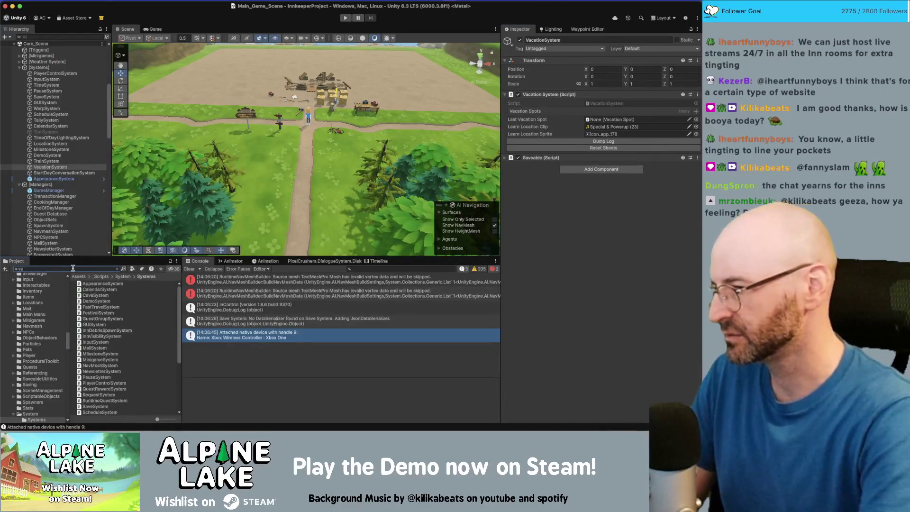
text(t)
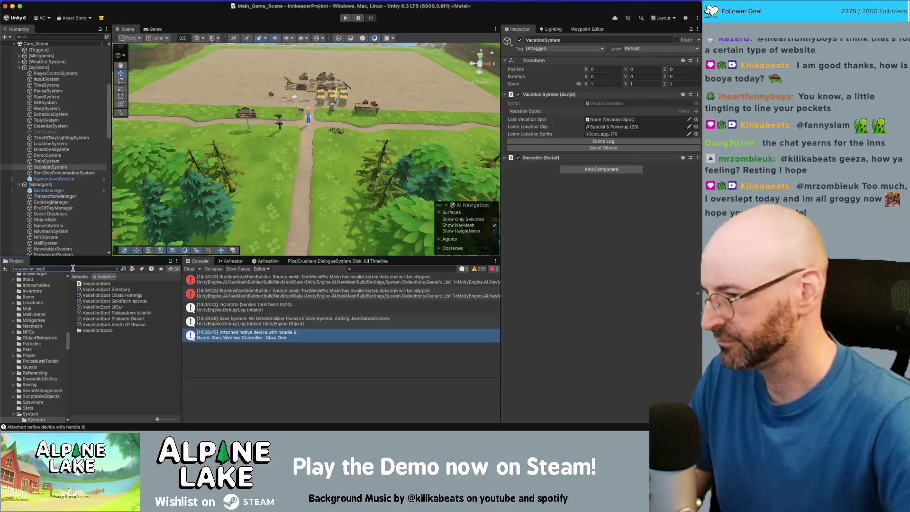
click(102, 307)
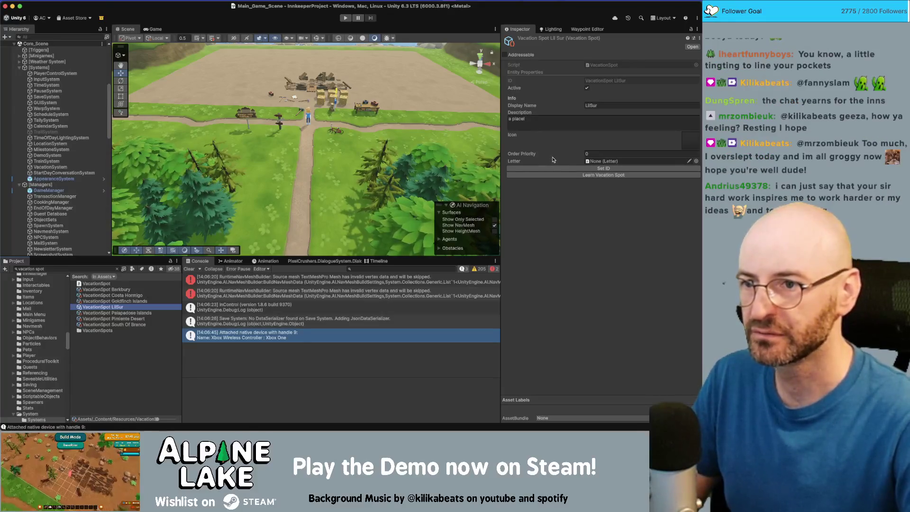
key(super+Tab)
key(super+Tab)
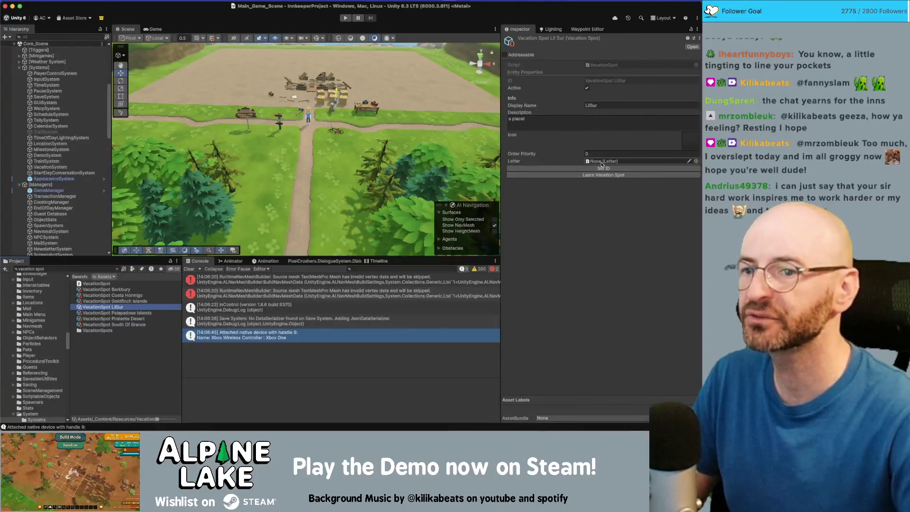
key(super+Tab)
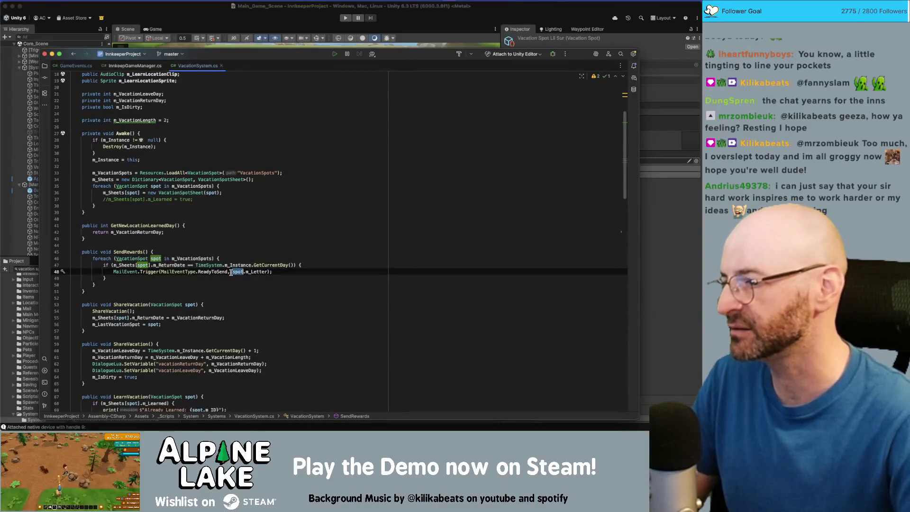
click(275, 269)
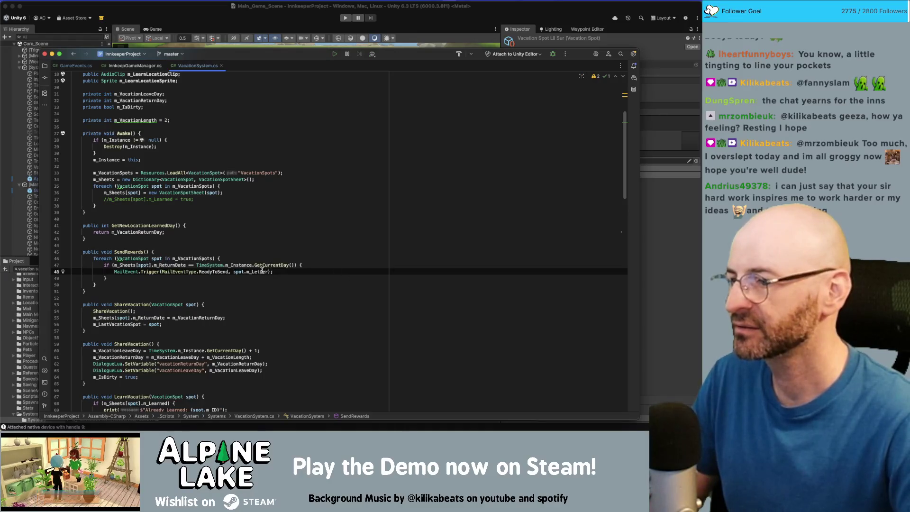
Step: Search the script for m_Letter and start a rename to m_RewardLet, then cancel it
key(super+f)
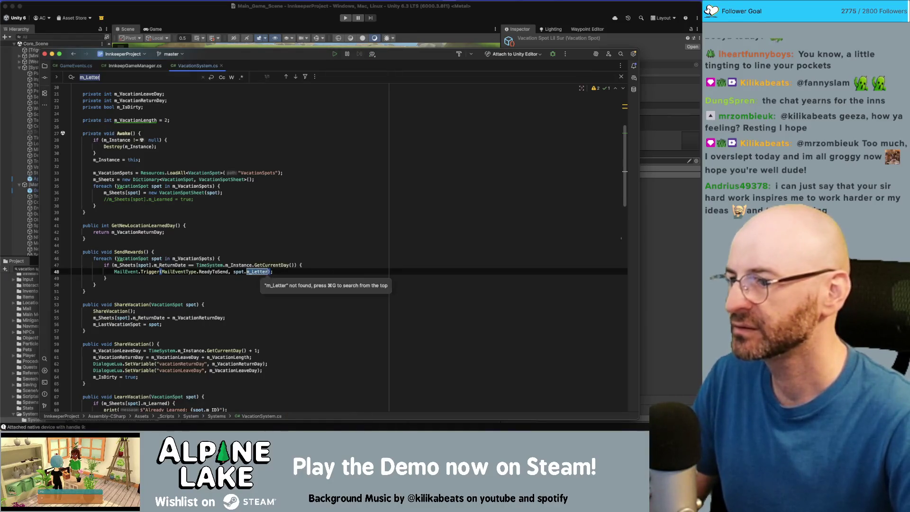
scroll(down, 3)
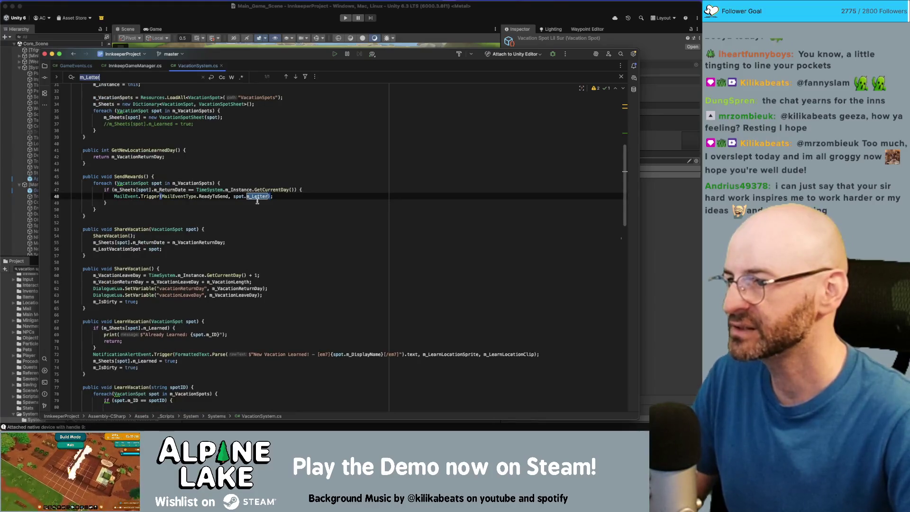
key(F2)
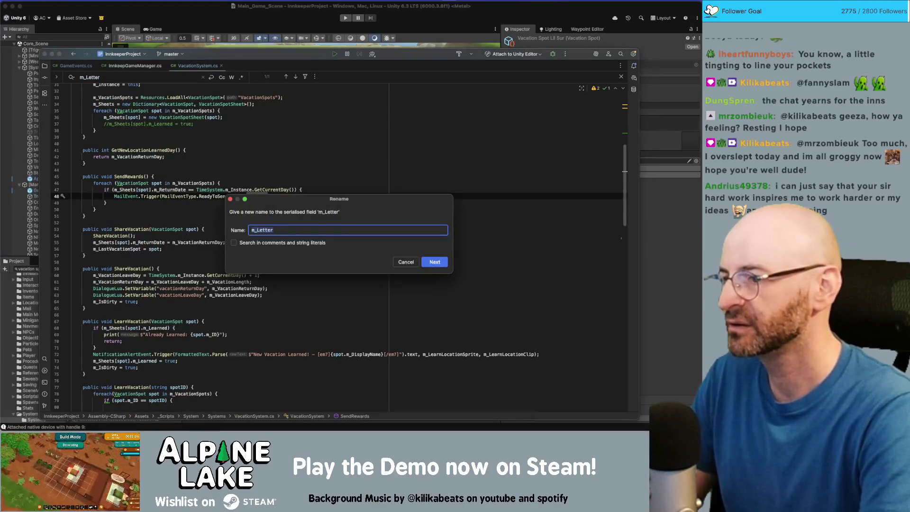
text(m_RewardLet)
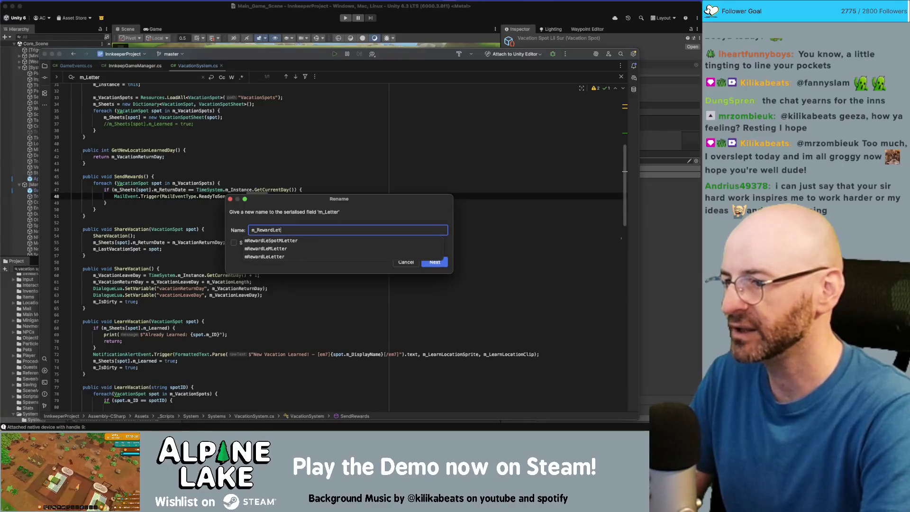
key(Escape)
key(Escape)
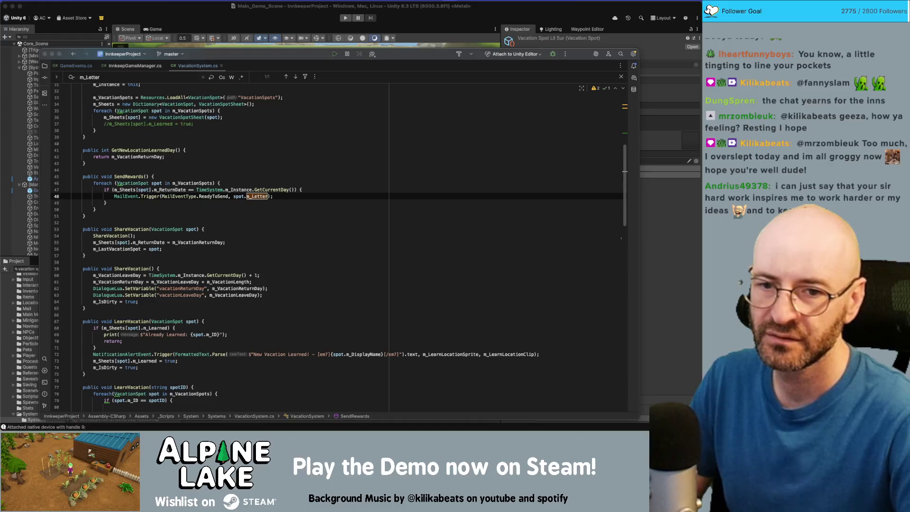
Step: Insert 'Reward' to make the reference m_RewardLetter, then return to Unity to recompile
click(253, 196)
text(Reward)
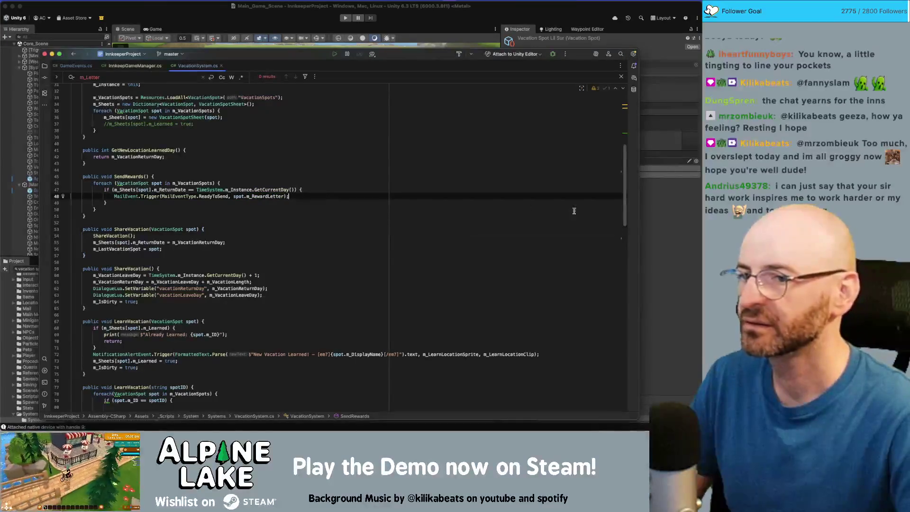
click(663, 218)
key(super+Tab)
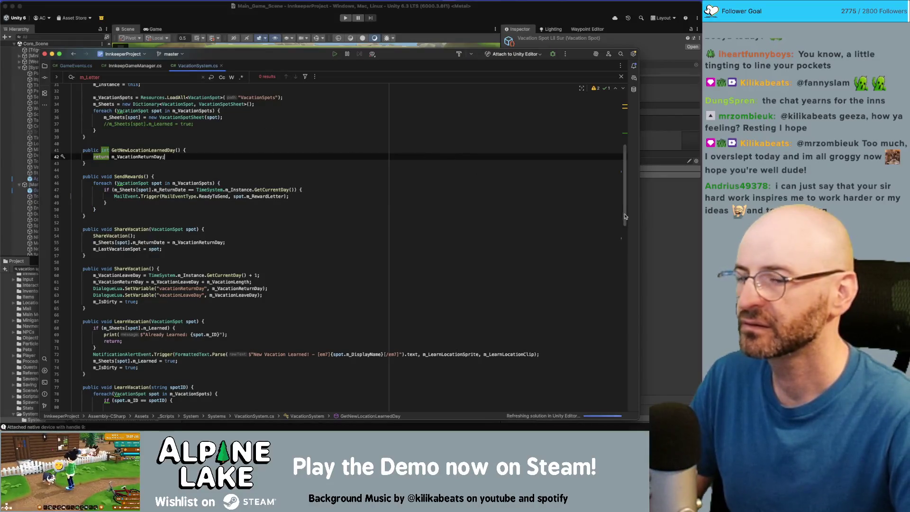
click(656, 227)
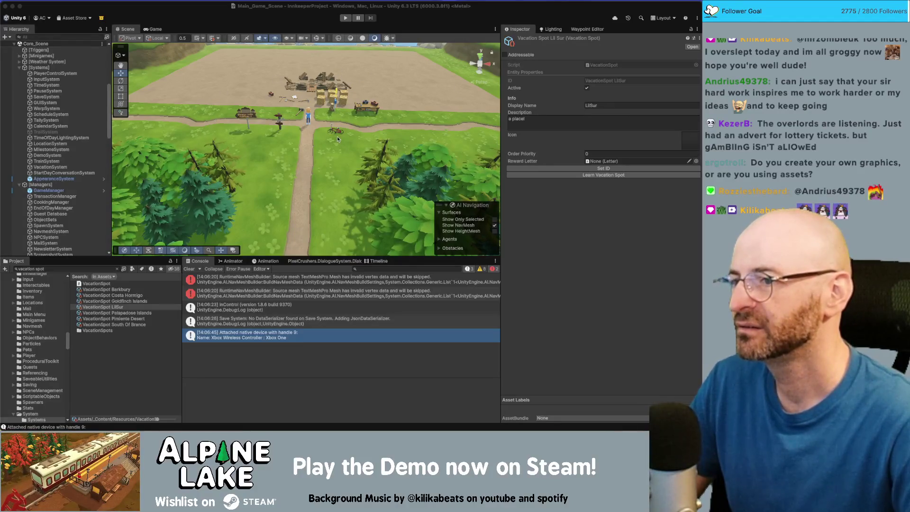
Step: Fly the Scene view around the workbench, stop editing the LilSur description, and switch to Rider
scroll(up, 3)
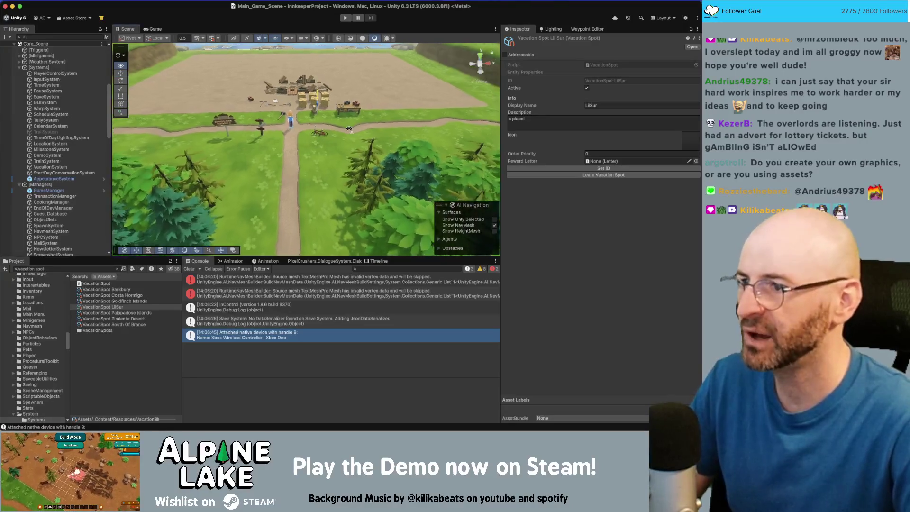
scroll(up, 3)
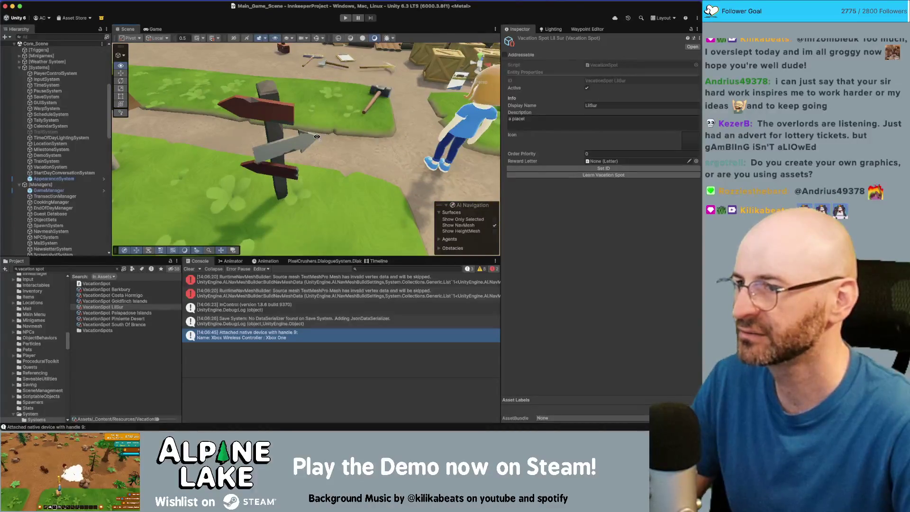
scroll(up, 3)
scroll(up, 3)
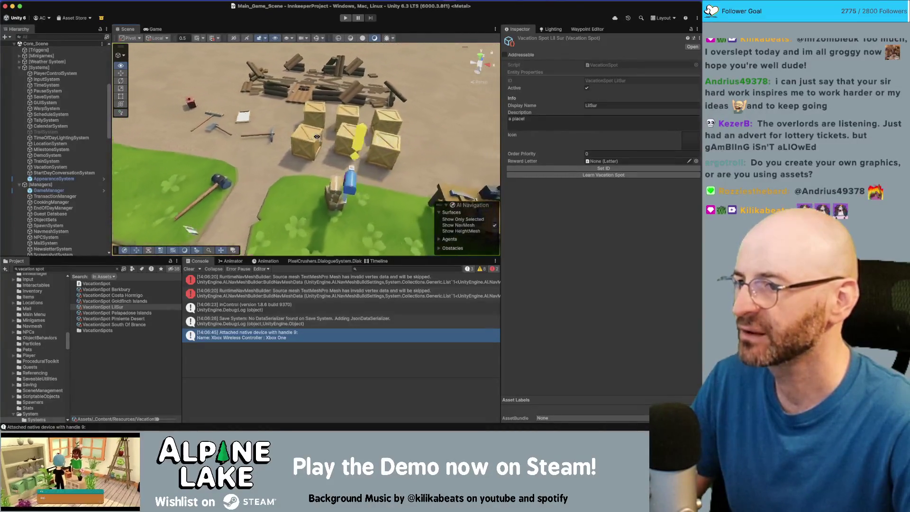
scroll(up, 3)
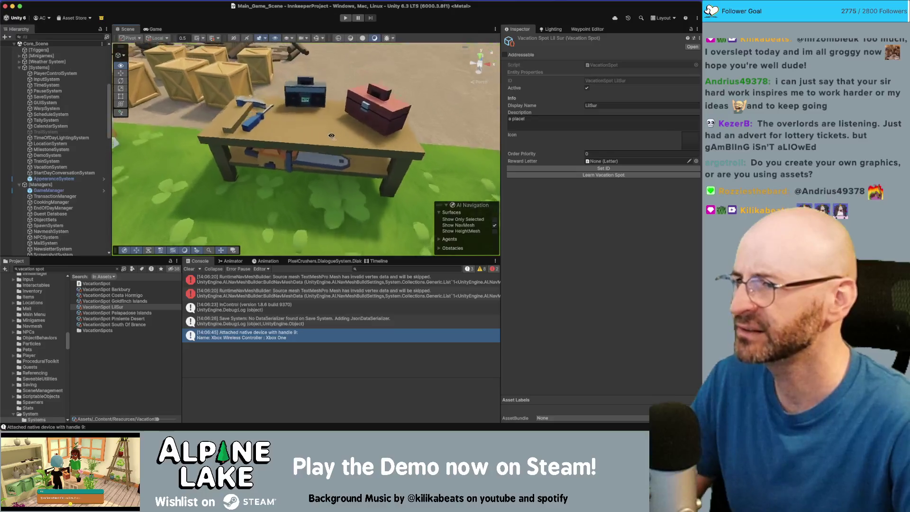
drag(353, 118, 307, 112)
scroll(down, 3)
scroll(up, 3)
scroll(down, 3)
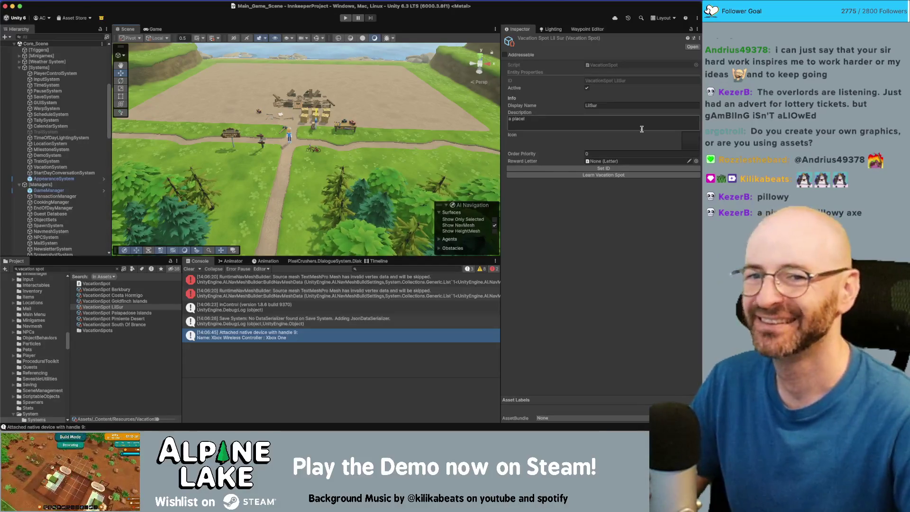
key(Escape)
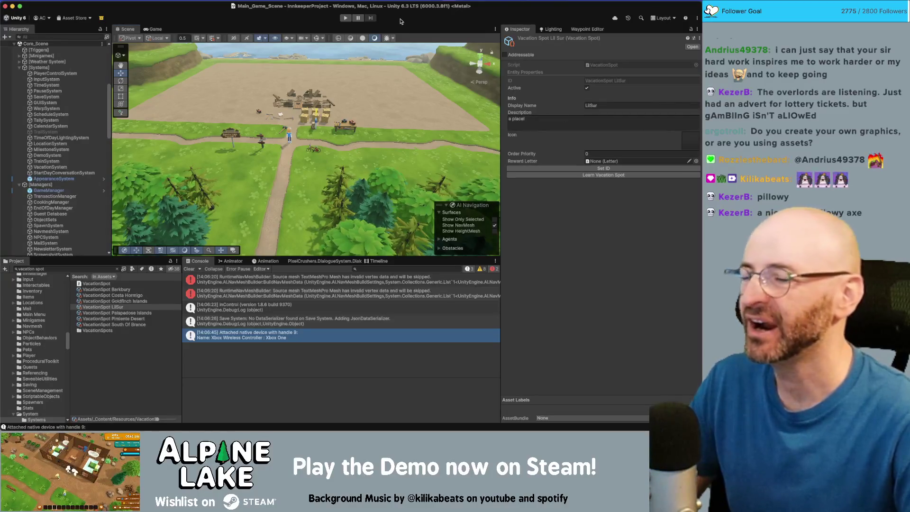
key(super+Tab)
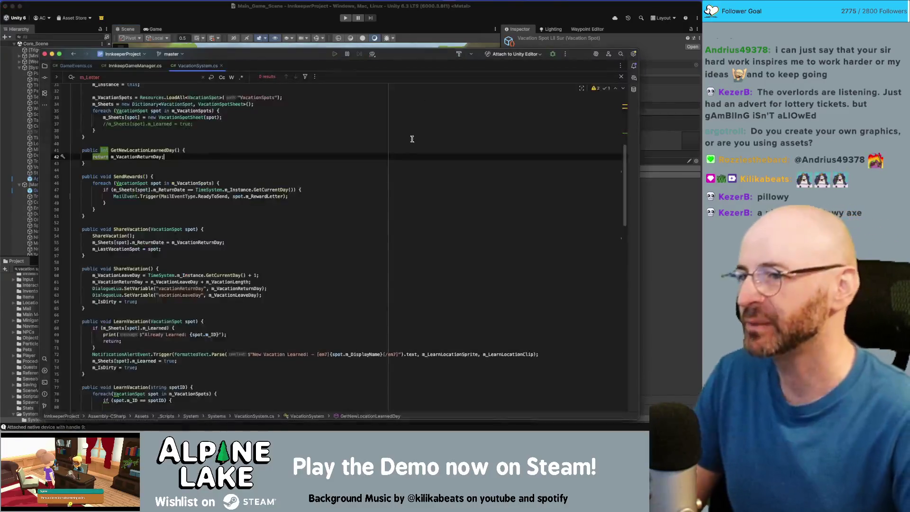
Step: Bring up the Miro board, select the All Faucets for Items text, and pan around it
key(super+Tab)
scroll(down, 3)
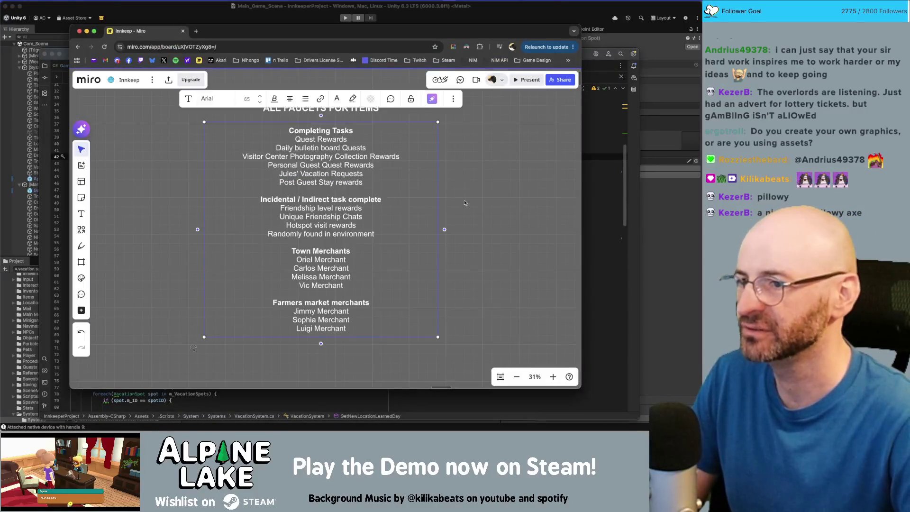
drag(430, 197, 446, 223)
click(320, 181)
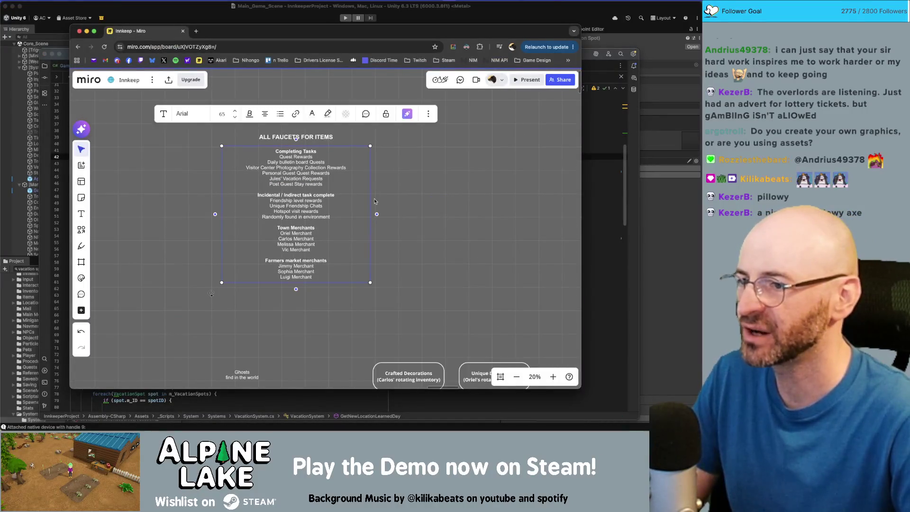
scroll(down, 3)
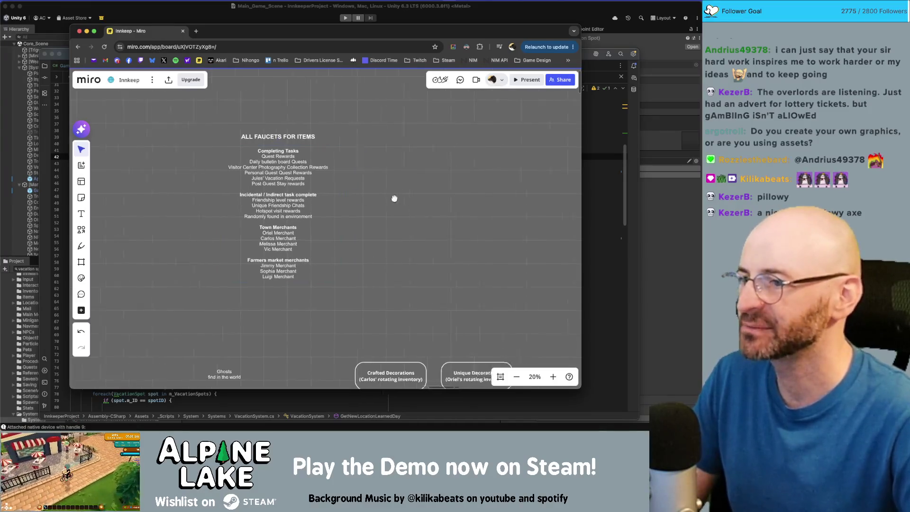
drag(353, 190, 345, 188)
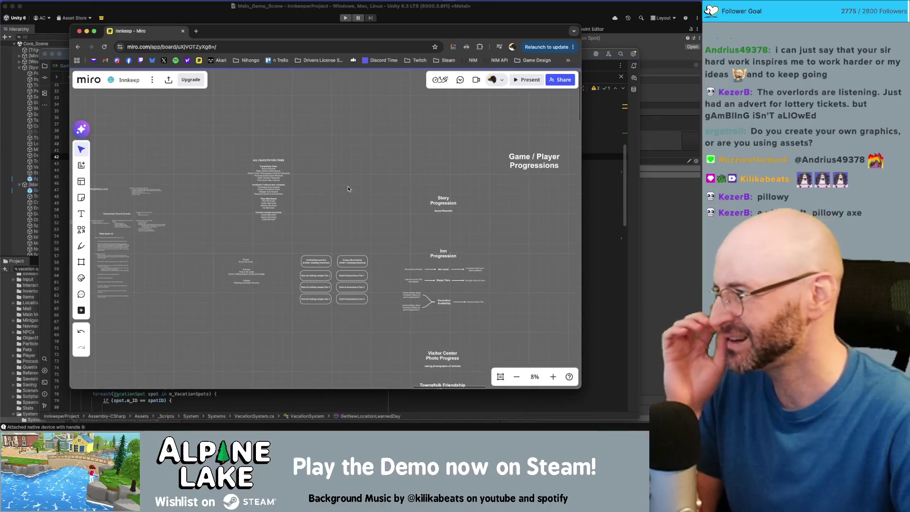
scroll(up, 3)
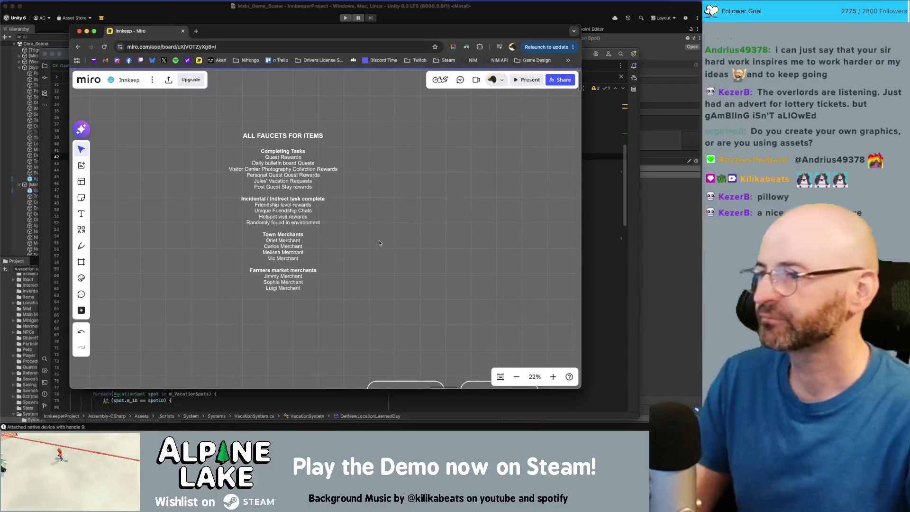
scroll(down, 3)
drag(324, 246, 308, 226)
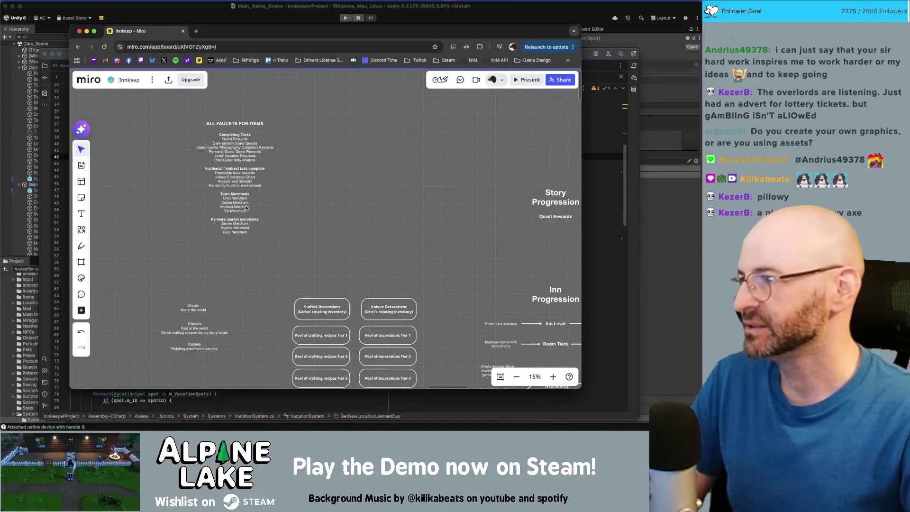
scroll(up, 3)
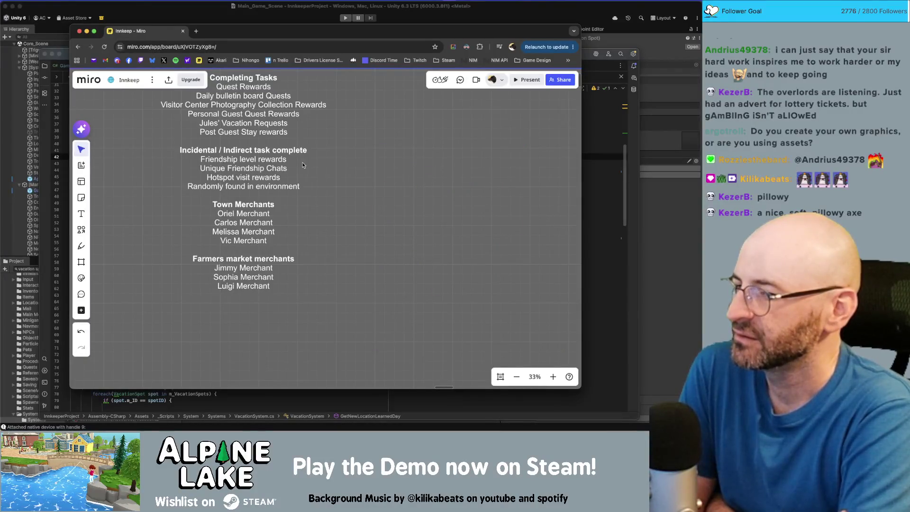
Step: Place the text caret after 'Quests' in the faucets list, then switch to Unity
click(302, 165)
scroll(up, 3)
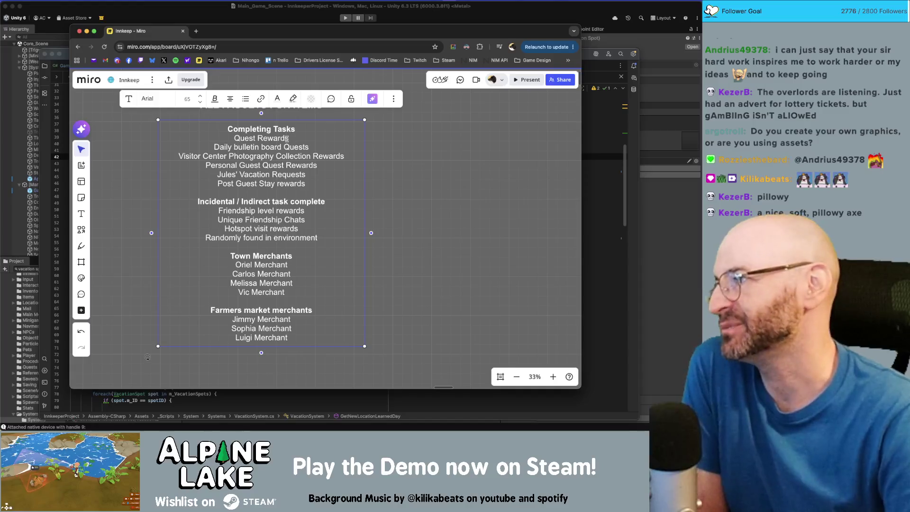
double_click(289, 147)
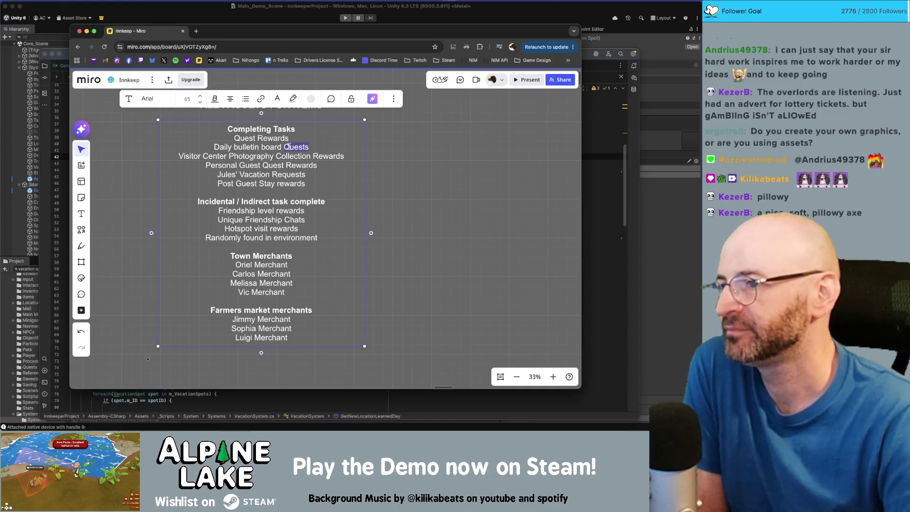
click(311, 146)
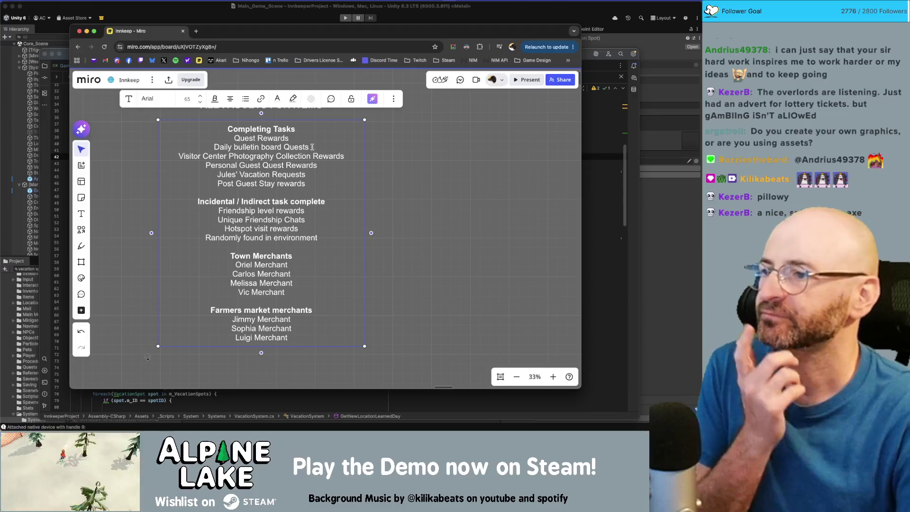
key(super+Tab)
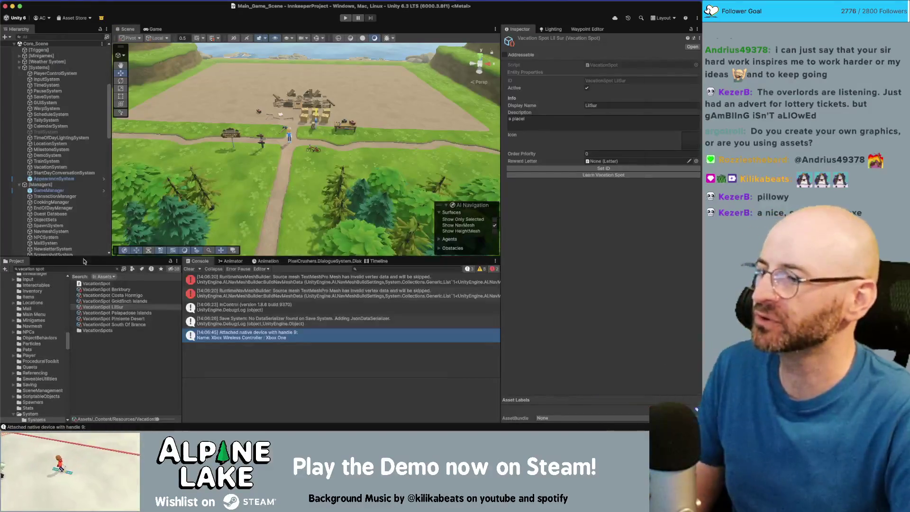
Step: Search the Project window for 'Qu' and expand the Bed Bath and Beyond Capacity reward's gifts
click(81, 268)
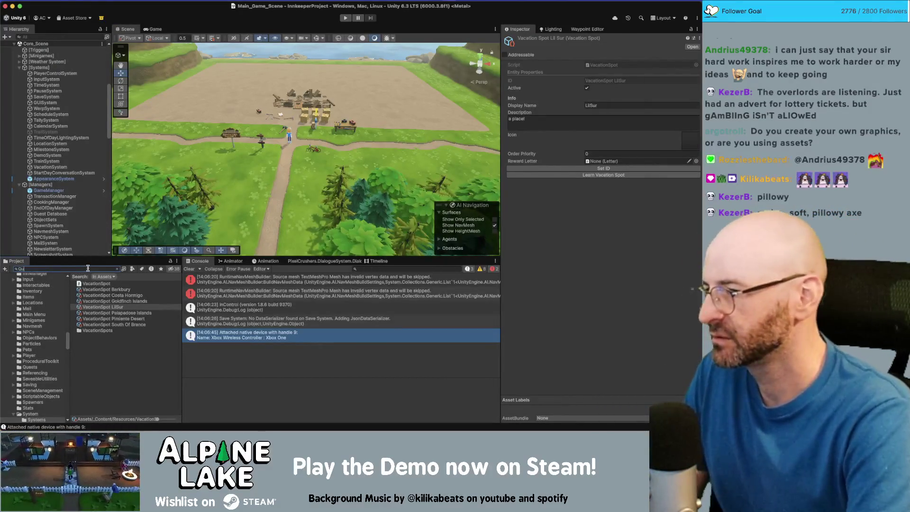
key(BackSpace)
text(Qu)
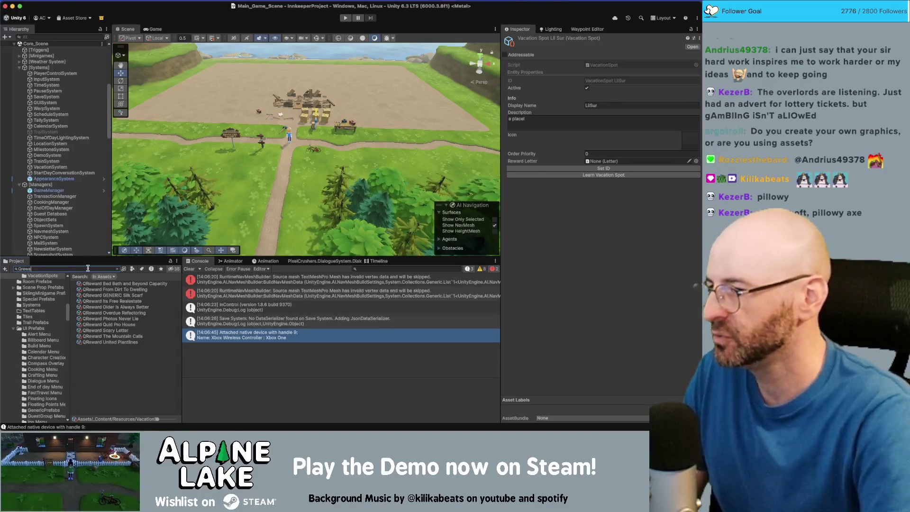
click(93, 284)
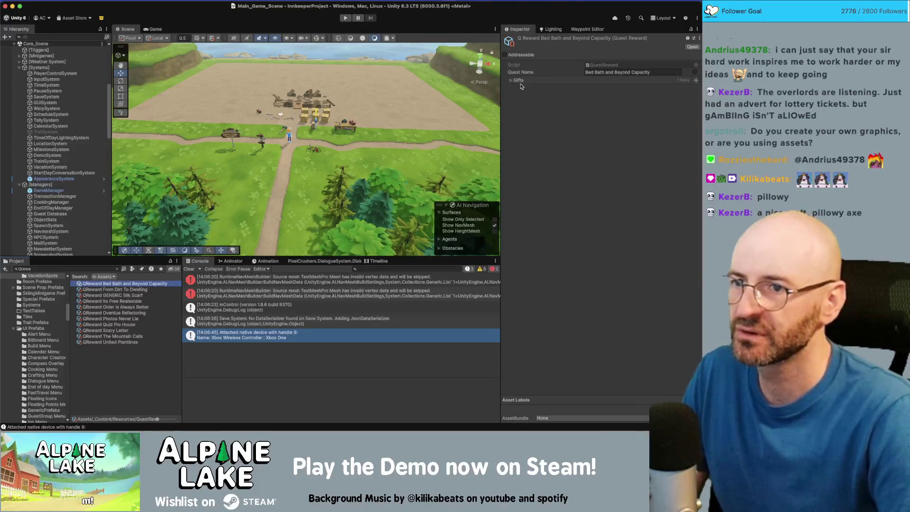
click(511, 81)
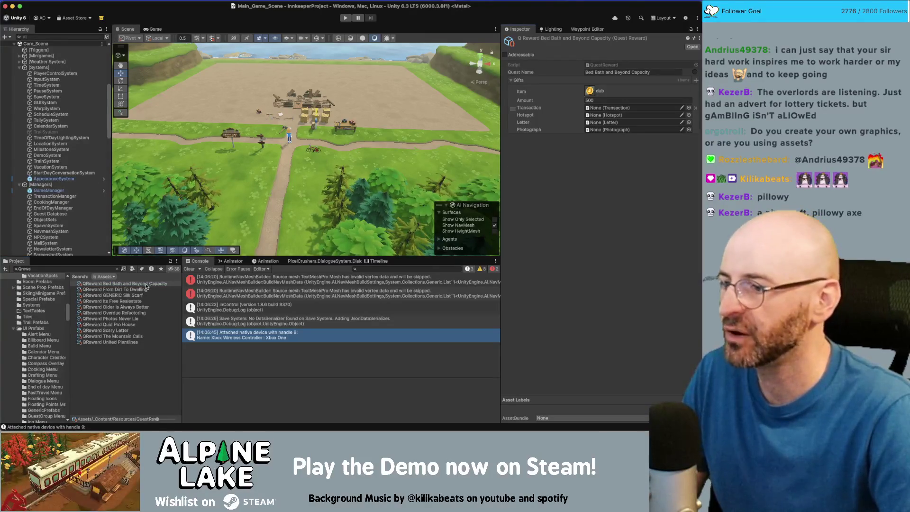
Step: Browse the other QReward assets through United Plantlines, then return to Miro and stop editing the faucets text
click(145, 289)
key(Down)
key(Down)
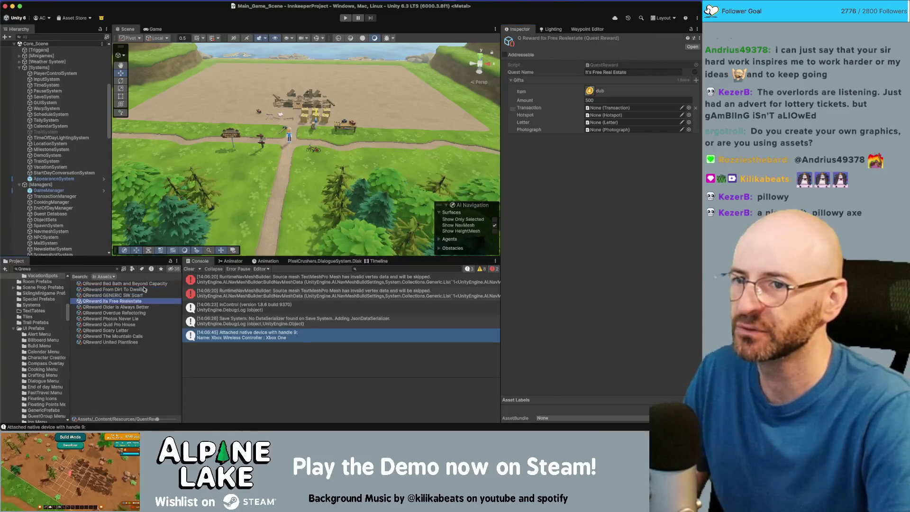
key(Down)
key(Down)
key(Down)
key(Down)
key(Up)
key(Up)
key(Up)
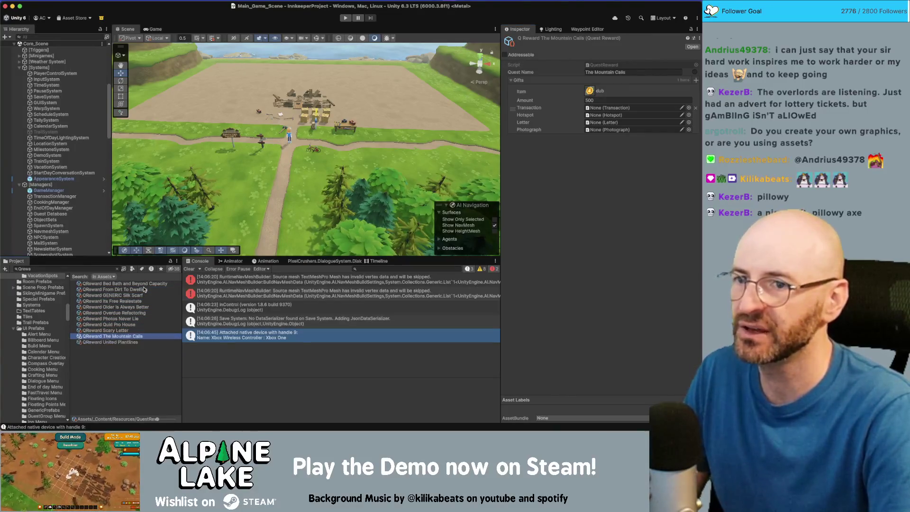
key(Down)
key(Down)
key(Down)
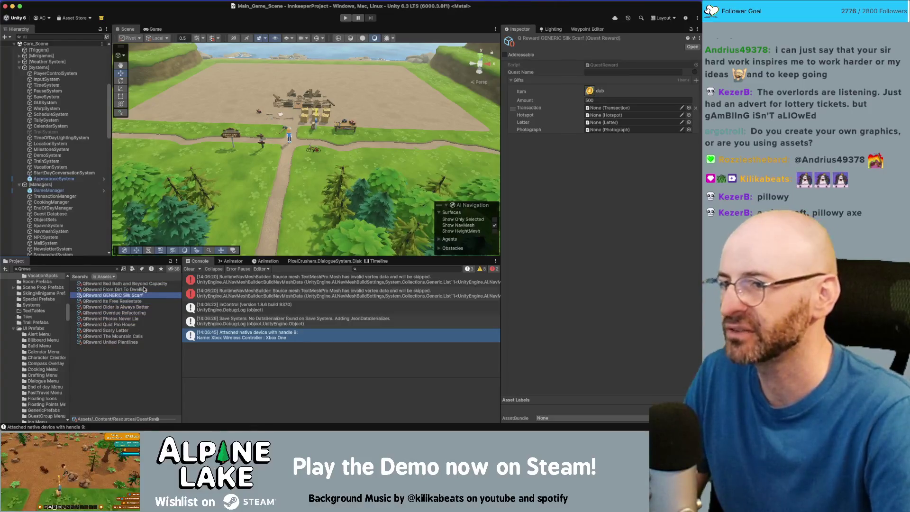
key(Up)
key(Up)
key(Up)
key(Down)
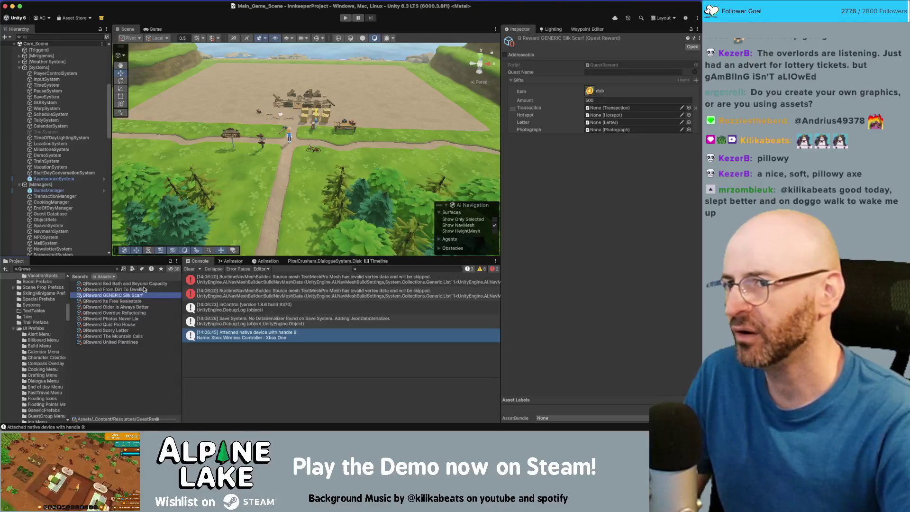
key(Down)
key(Down)
key(Down)
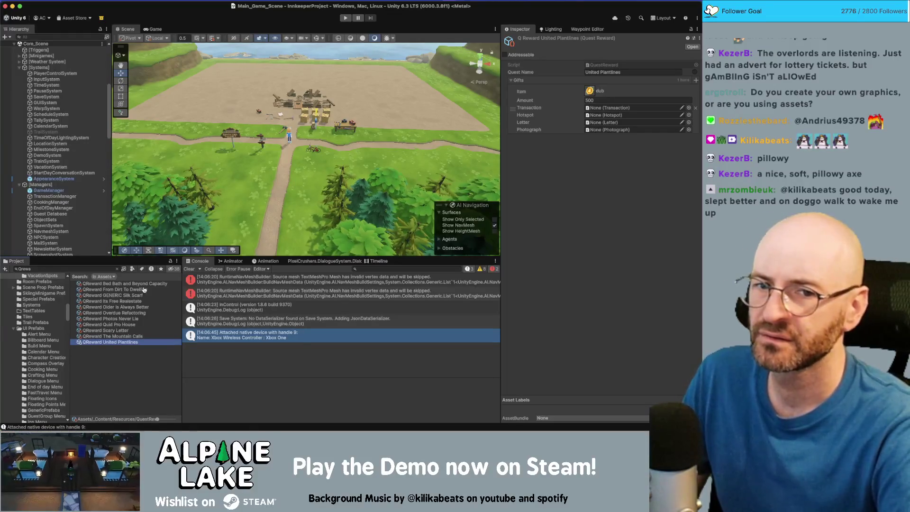
key(super+Tab)
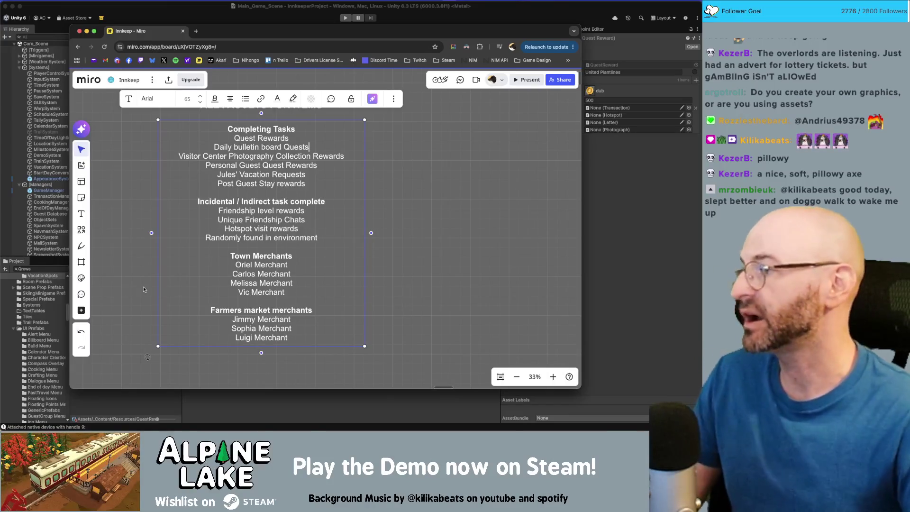
click(396, 278)
Step: Label the first boxes Crafting Recipes and Decorations, narrowing the Crafting Recipes box
scroll(down, 3)
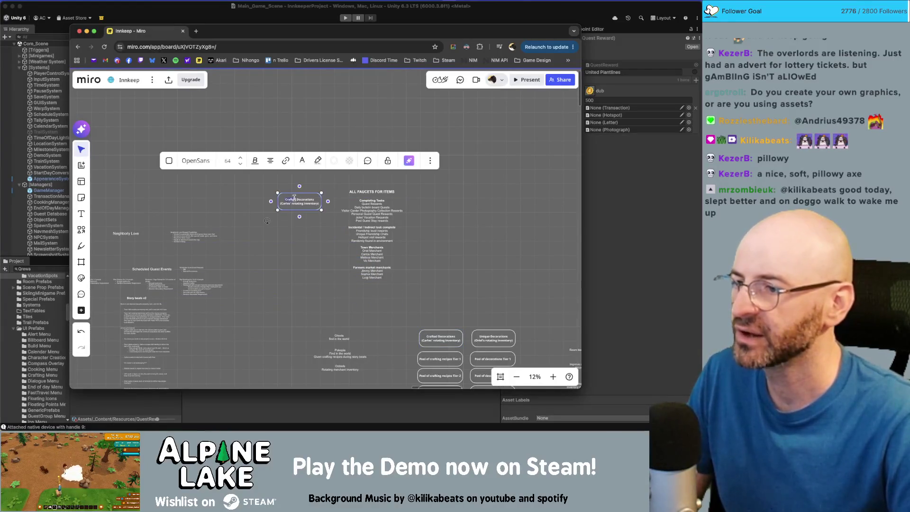
text(Crafting Rec)
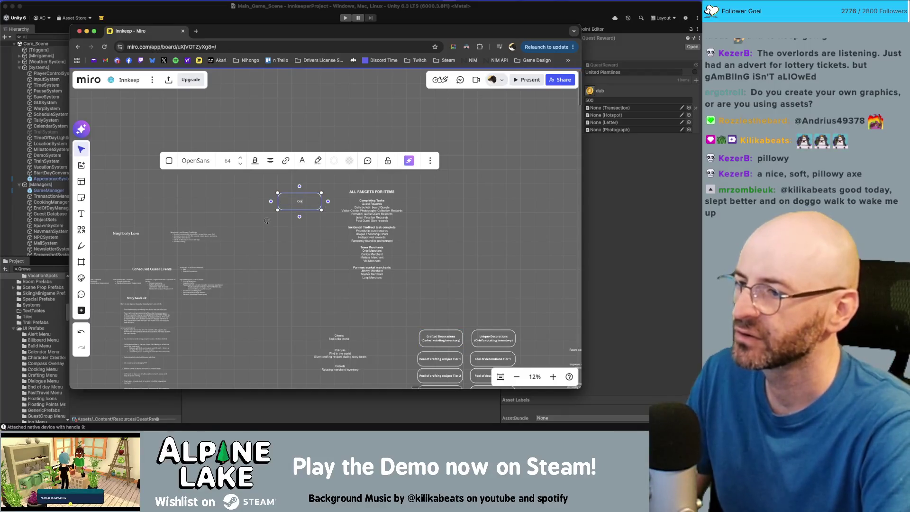
text(ipes)
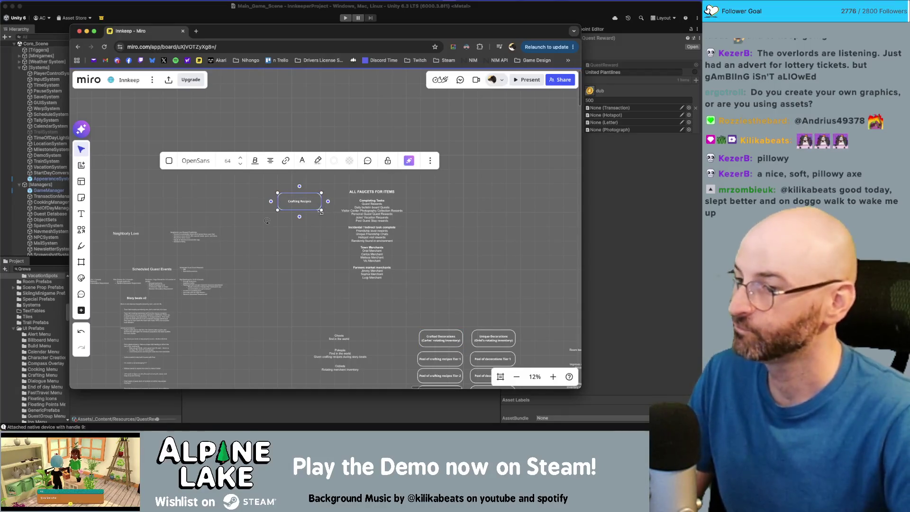
scroll(up, 3)
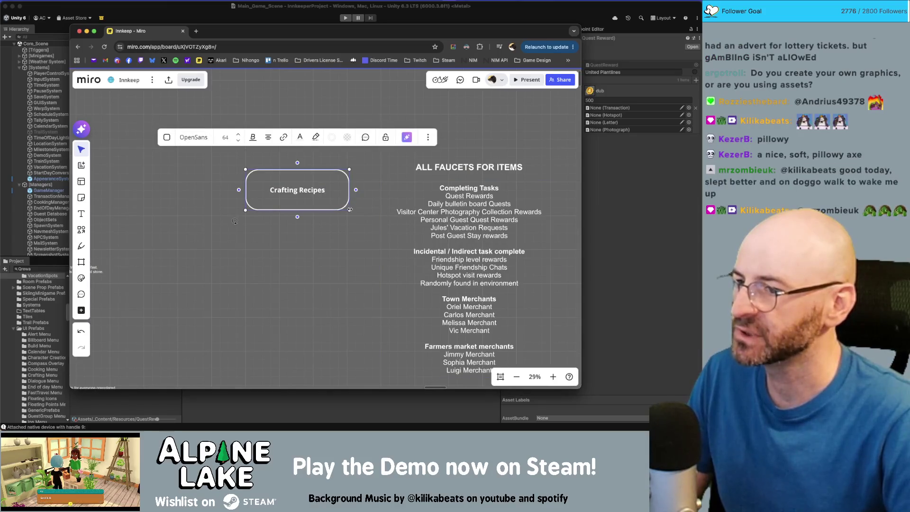
drag(349, 209, 273, 204)
double_click(309, 185)
triple_click(272, 203)
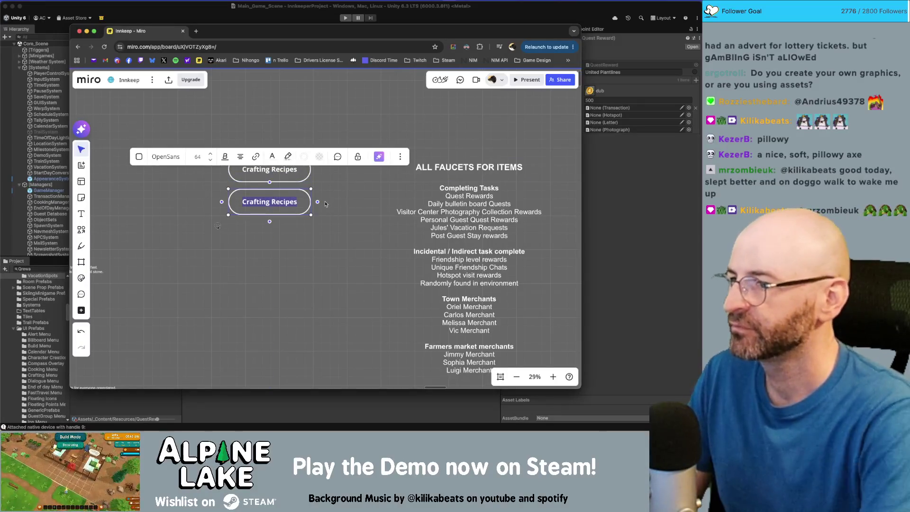
text(Decorations)
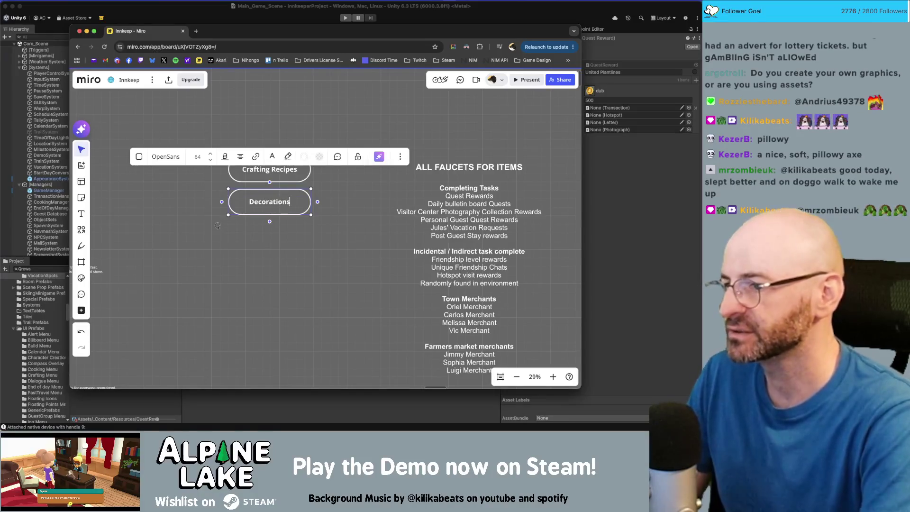
click(320, 226)
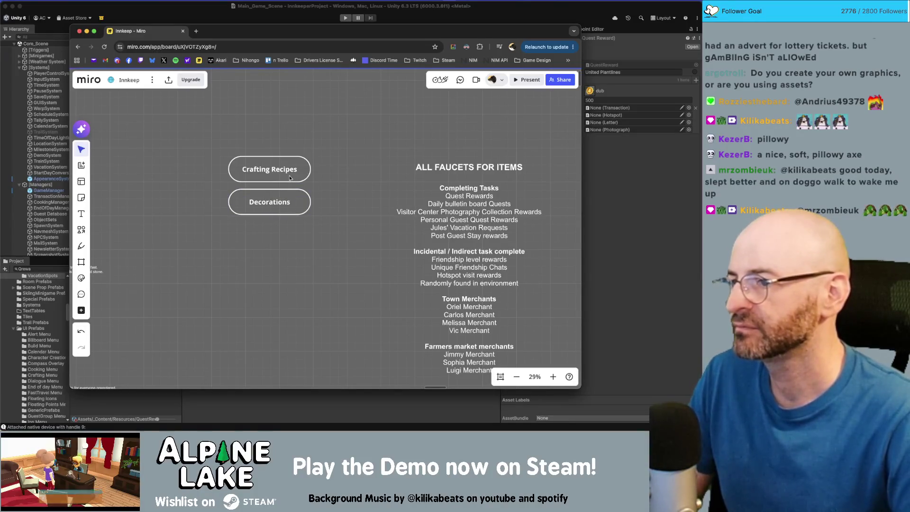
Step: Copy the Decorations box into Food Recipes and Food boxes below it, then duplicate them
drag(283, 203, 283, 238)
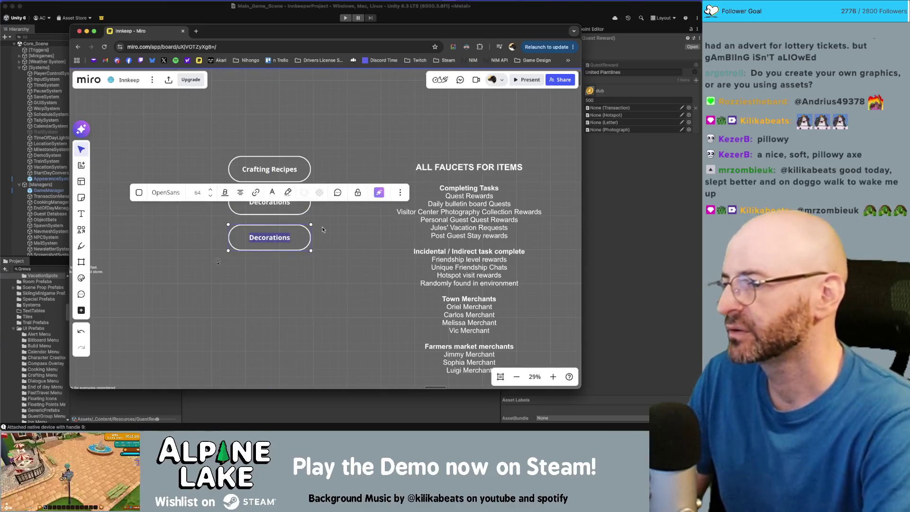
text(Food)
text( Re)
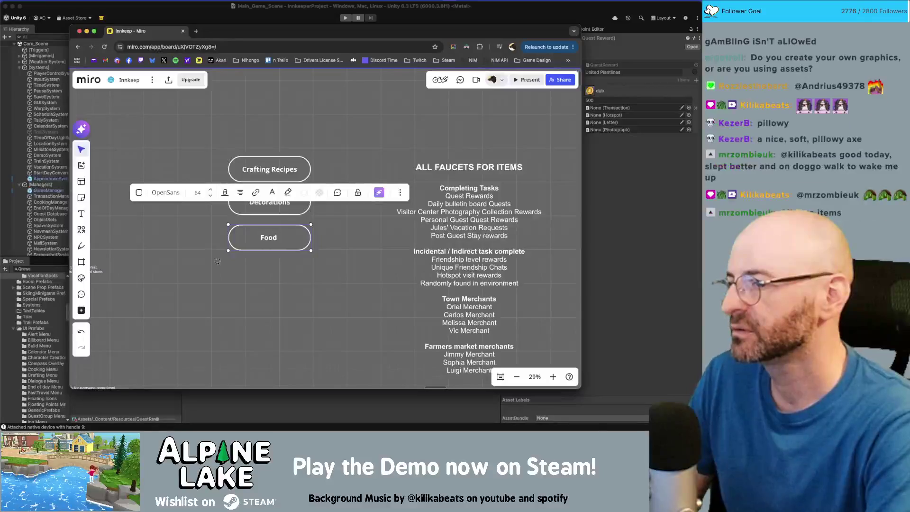
text(cipes)
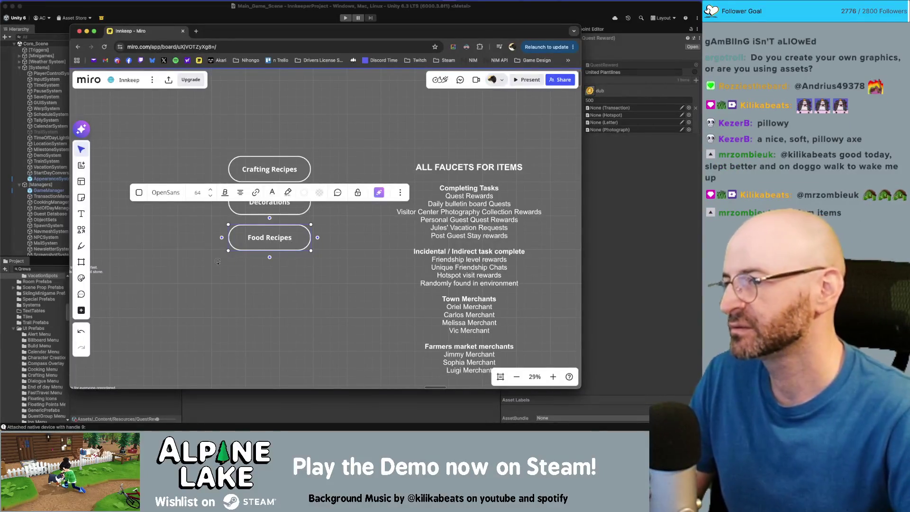
click(309, 272)
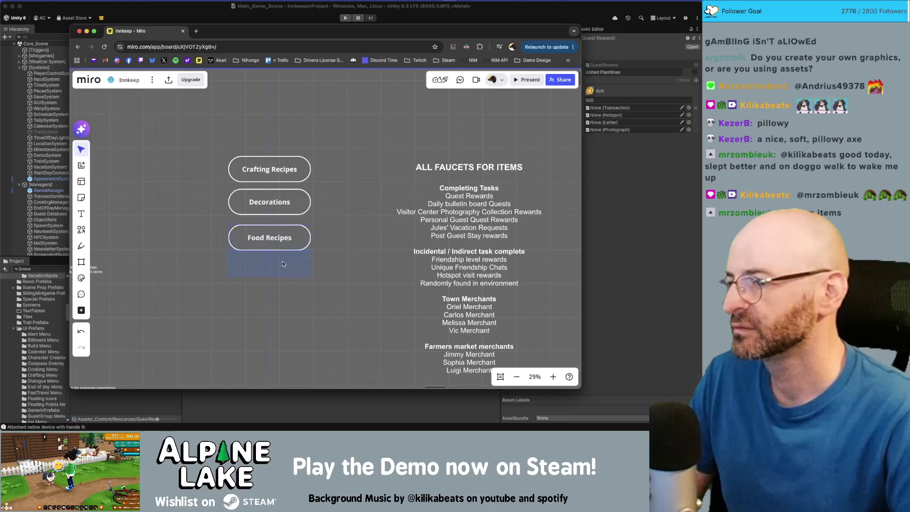
click(281, 269)
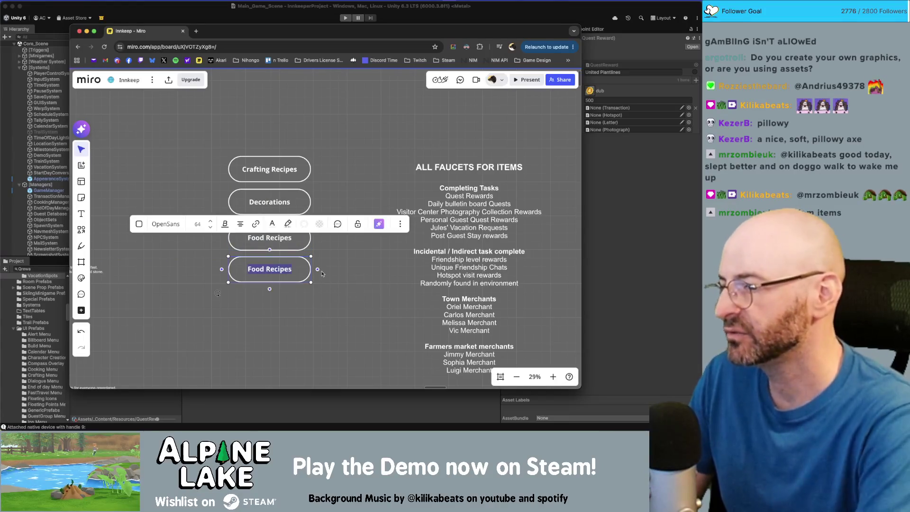
text(Food)
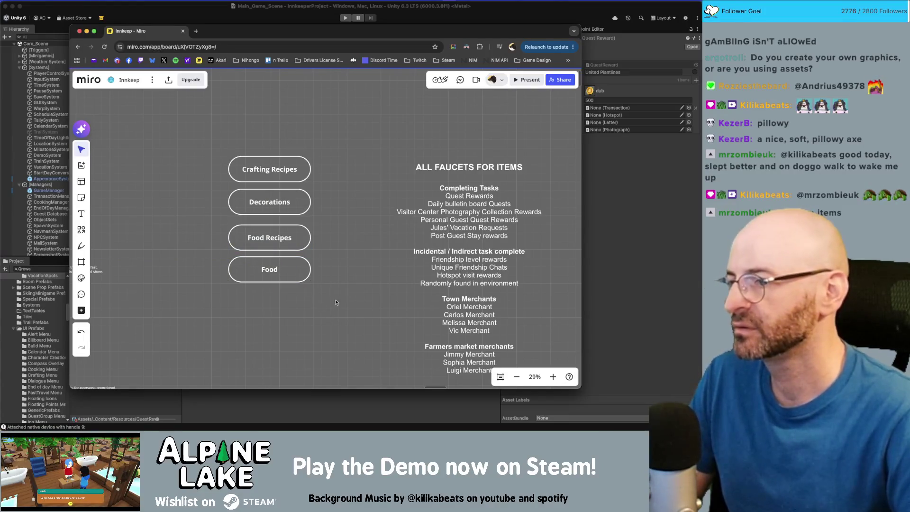
drag(336, 301, 274, 314)
click(275, 307)
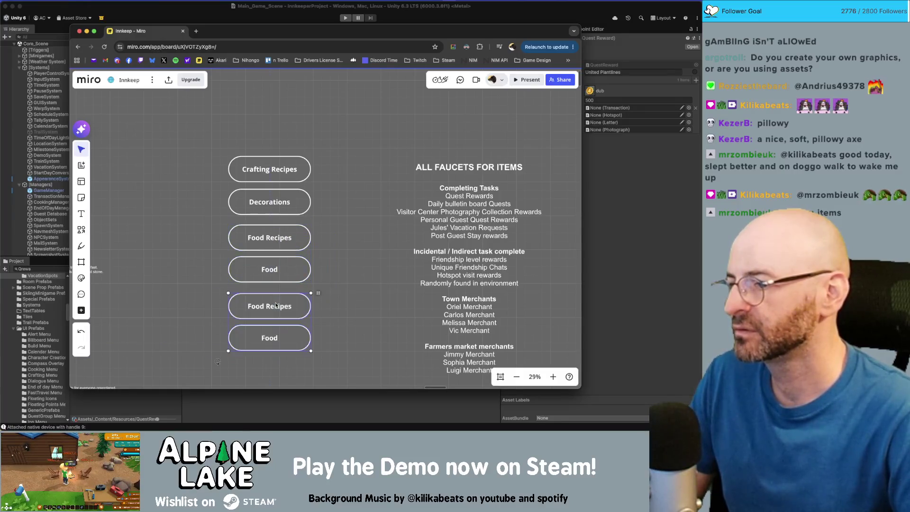
double_click(275, 306)
text(Dri)
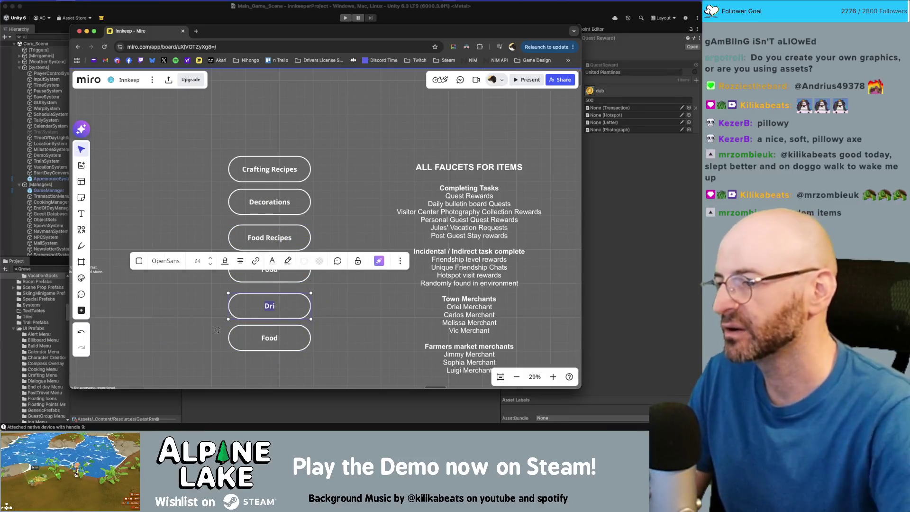
Step: Remove the extra copies and relabel the boxes 'Food / Drink Recipes' and 'Food / Drink Consumables'
drag(345, 364, 289, 314)
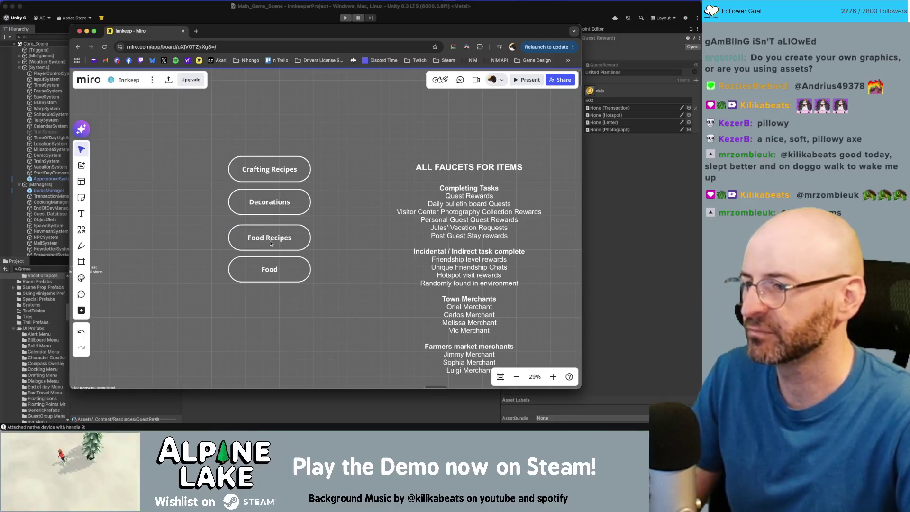
click(271, 242)
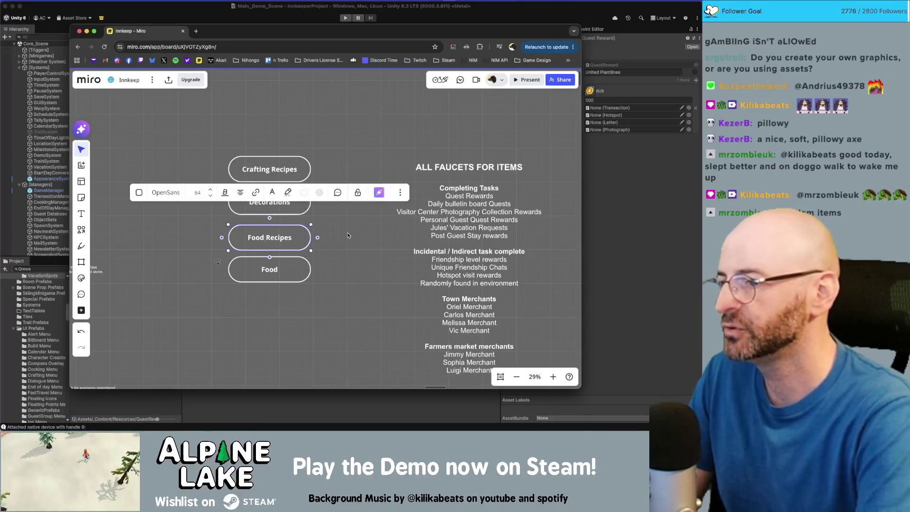
text(/ Drink)
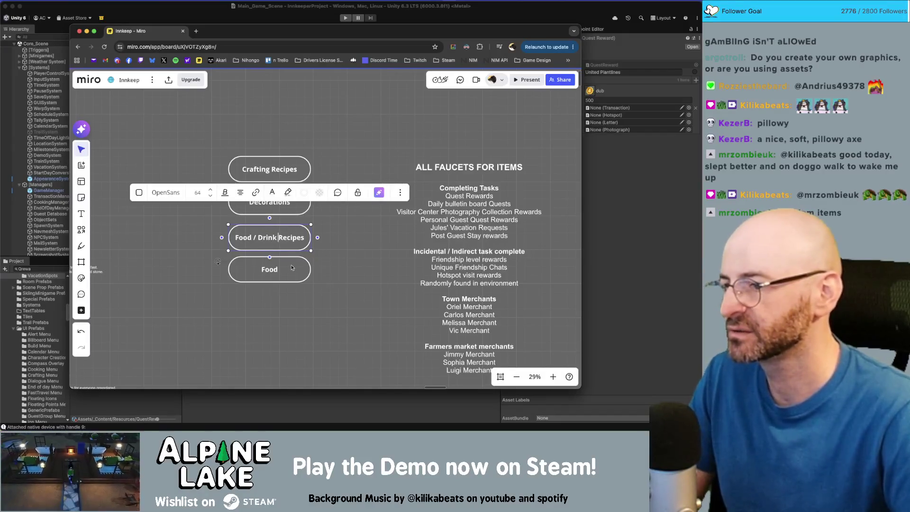
double_click(289, 267)
text(/ Drink)
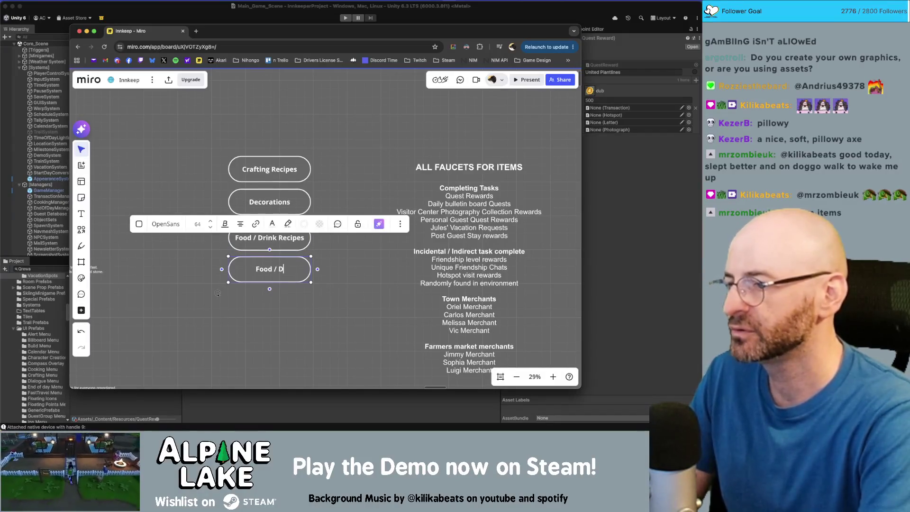
text( Consumables)
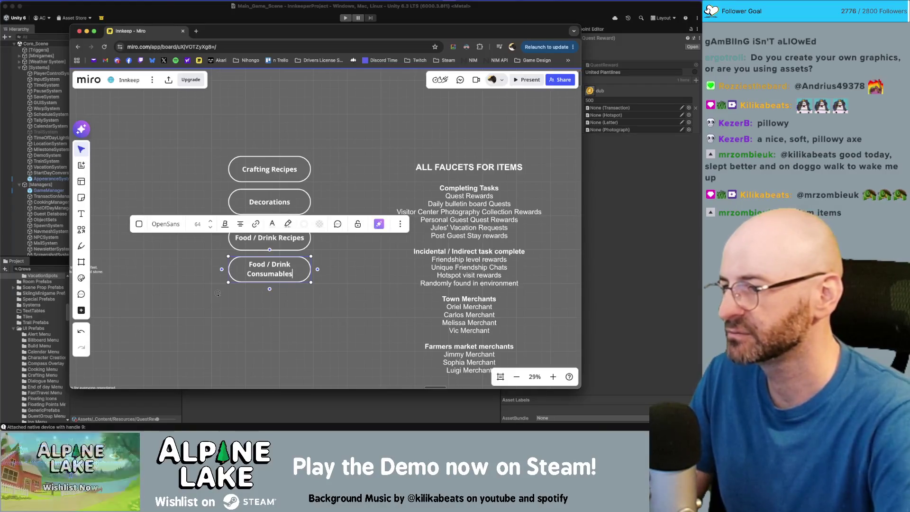
click(303, 290)
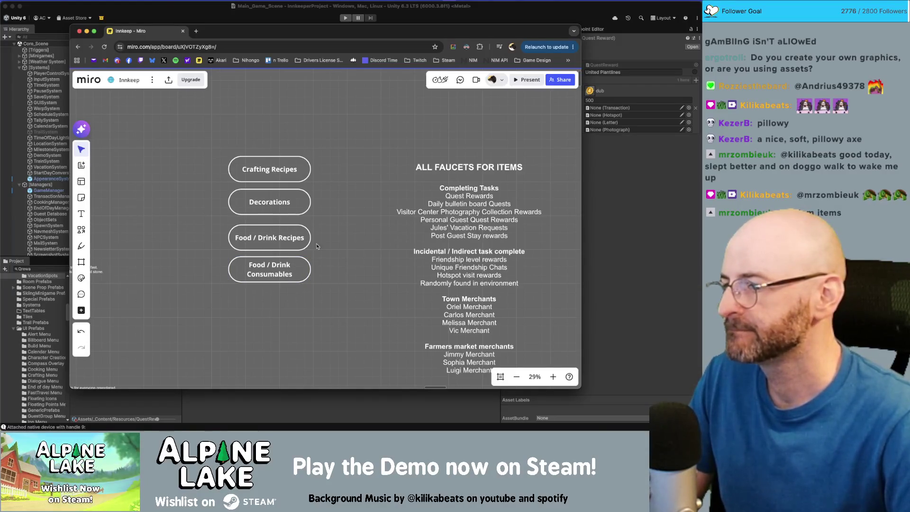
scroll(down, 3)
scroll(right, 3)
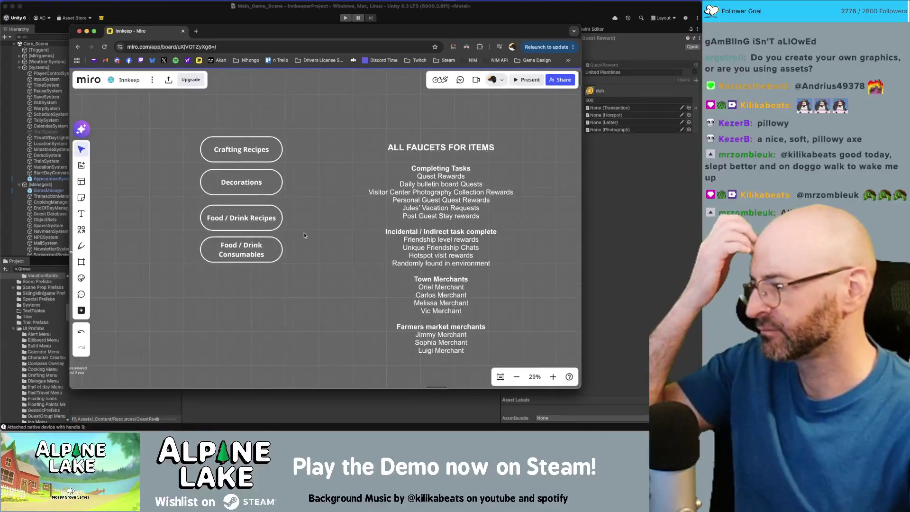
Step: Add a two-line 'Resources (stone, wood, etc)' box and a copy of it below the food boxes
drag(258, 249, 257, 283)
key(Return)
text(Resource)
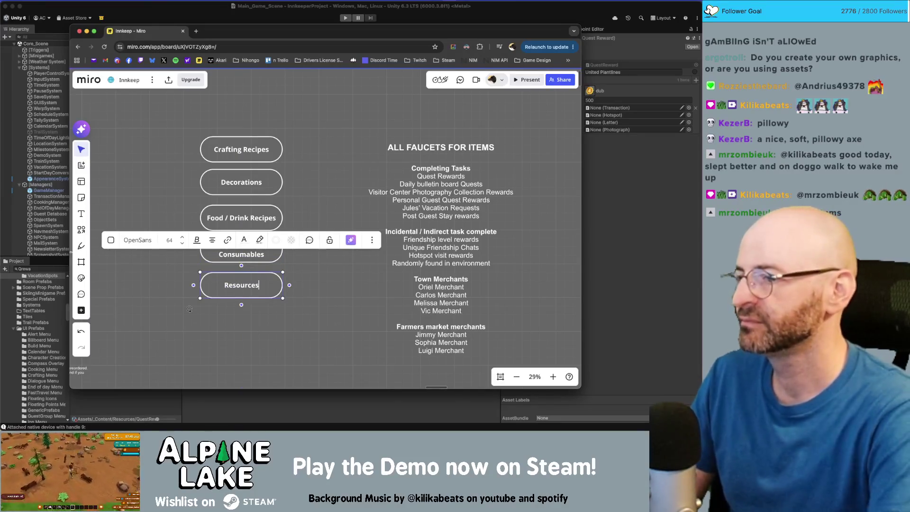
text(s)
key(Return)
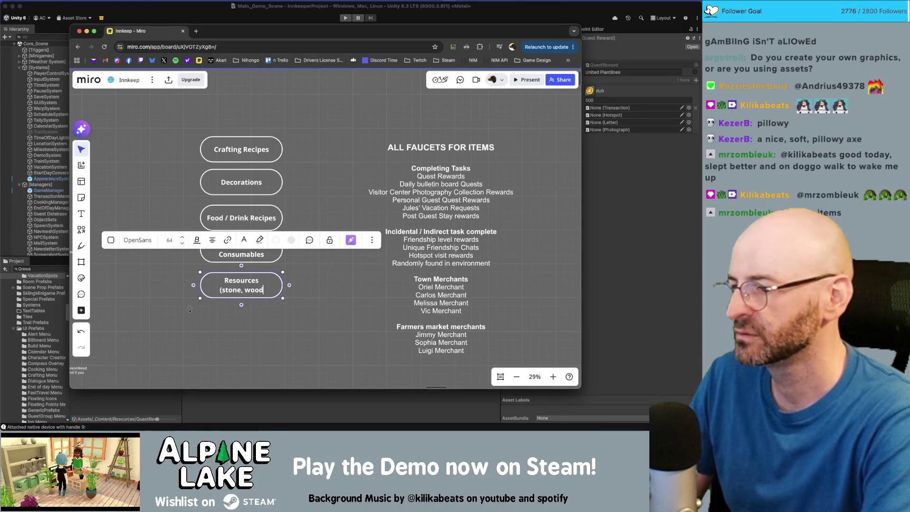
text(, etc))
click(297, 326)
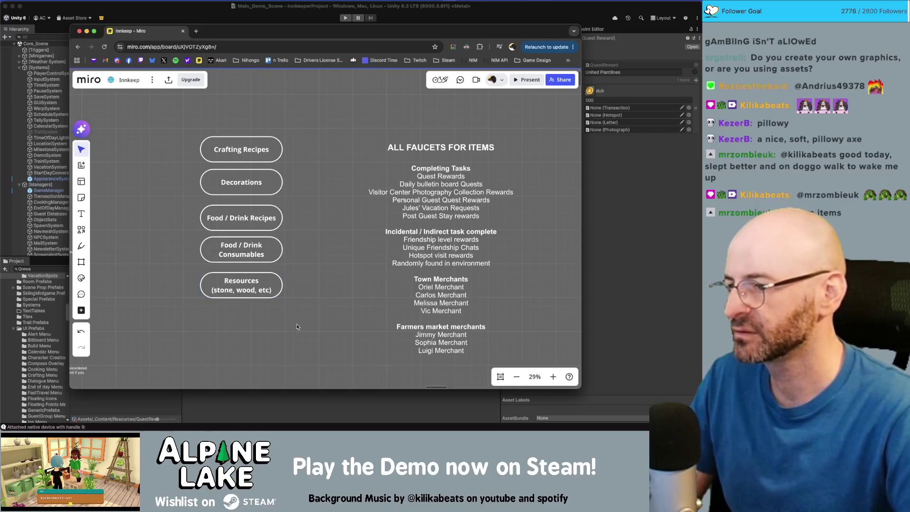
scroll(down, 3)
click(269, 300)
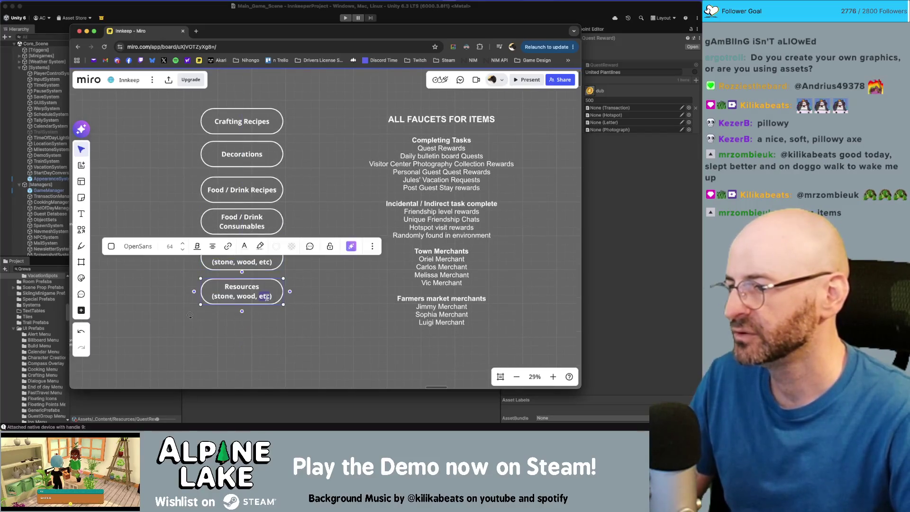
Step: Shrink the label text of the six category boxes and add a Flowers box below
drag(309, 318, 219, 138)
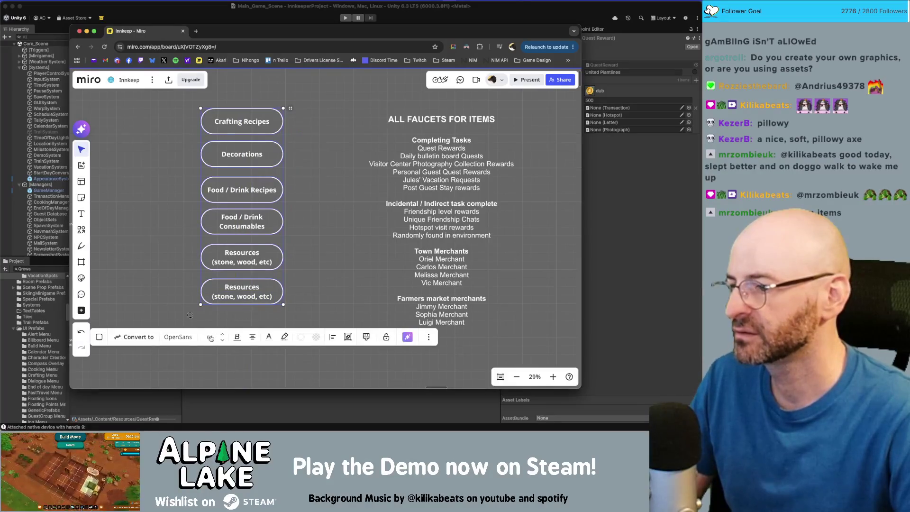
click(219, 341)
click(315, 264)
scroll(down, 3)
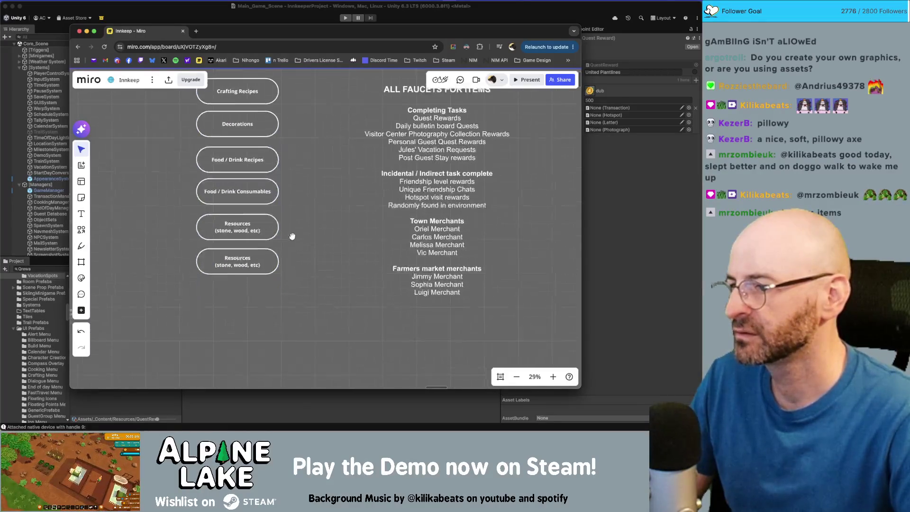
click(235, 300)
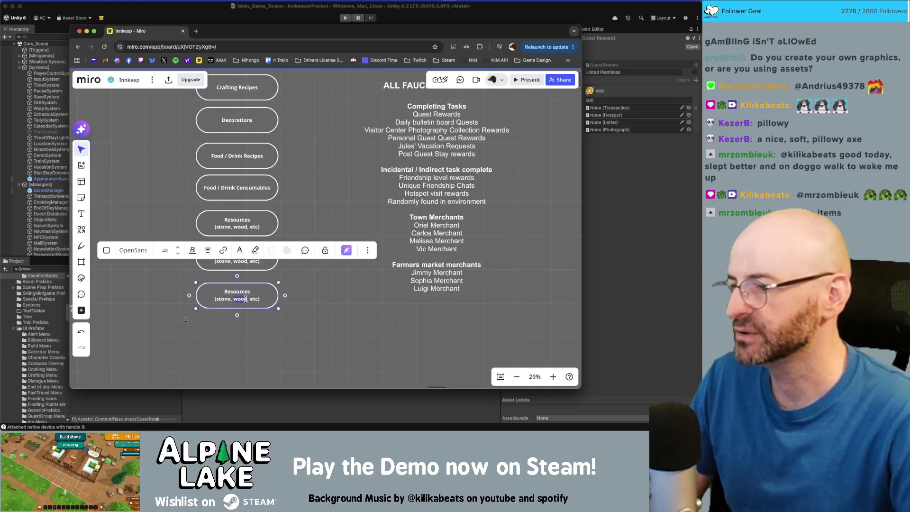
text(Flowers)
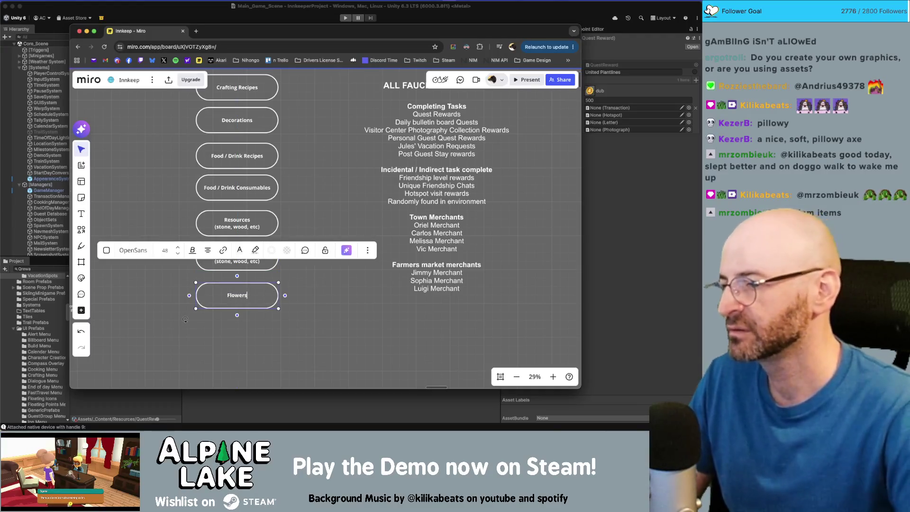
click(185, 319)
click(41, 323)
click(42, 322)
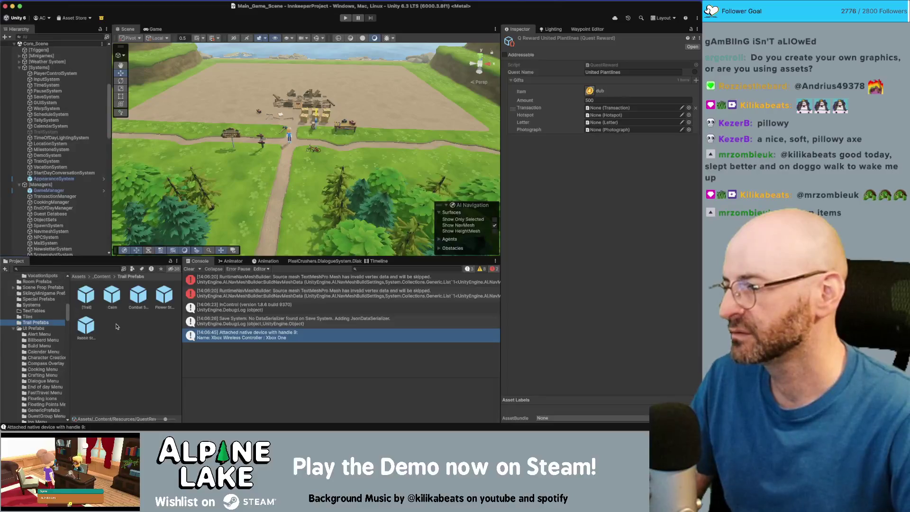
Step: Open Unity's Economy Item Editor, enlarge it and view the Tool category items
scroll(up, 3)
click(194, 0)
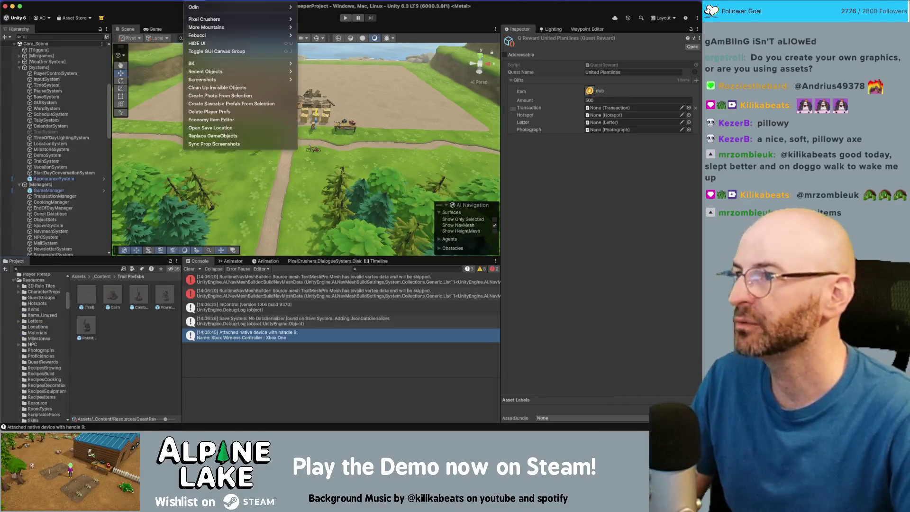
click(217, 119)
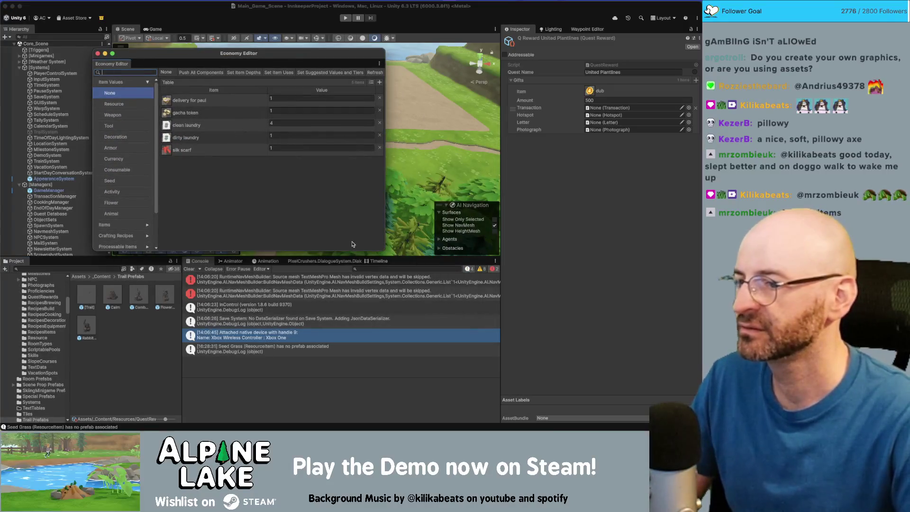
drag(381, 247, 516, 355)
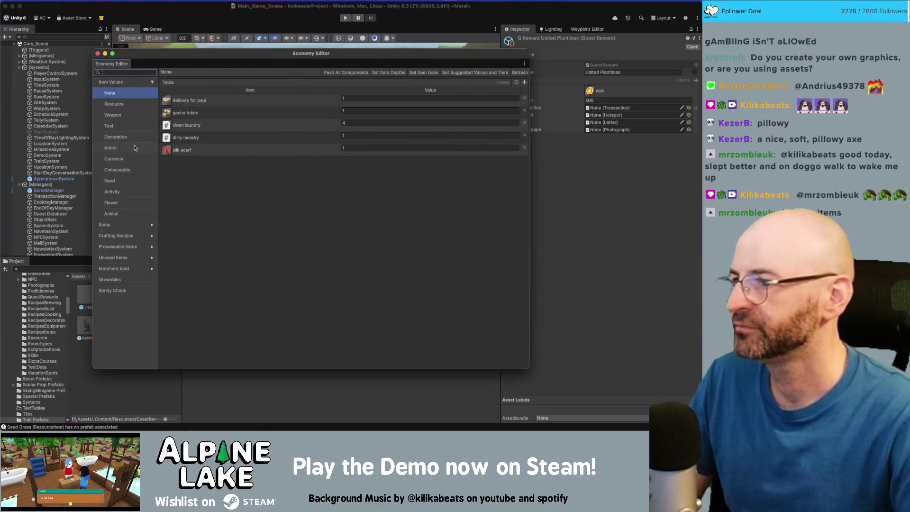
click(133, 126)
key(super+Tab)
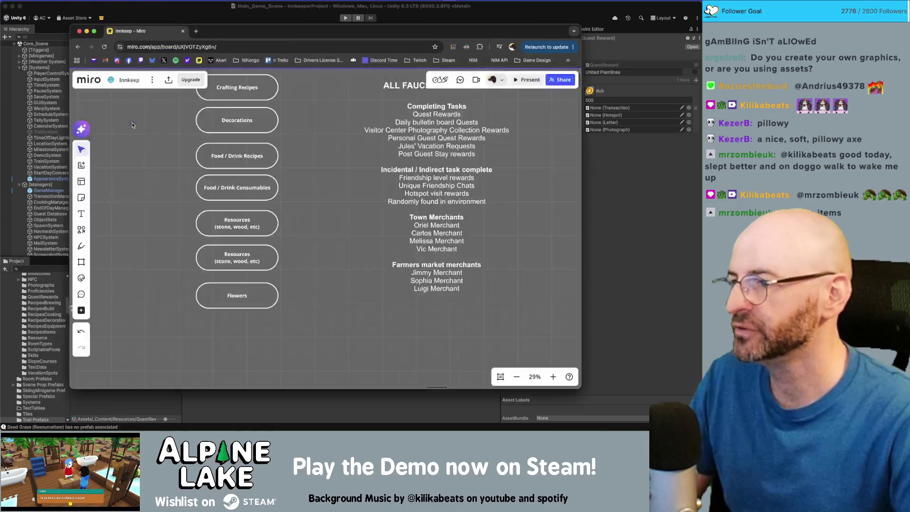
Step: Add a Tools box below Flowers at the end of the category column
drag(254, 297, 244, 333)
text(Tools)
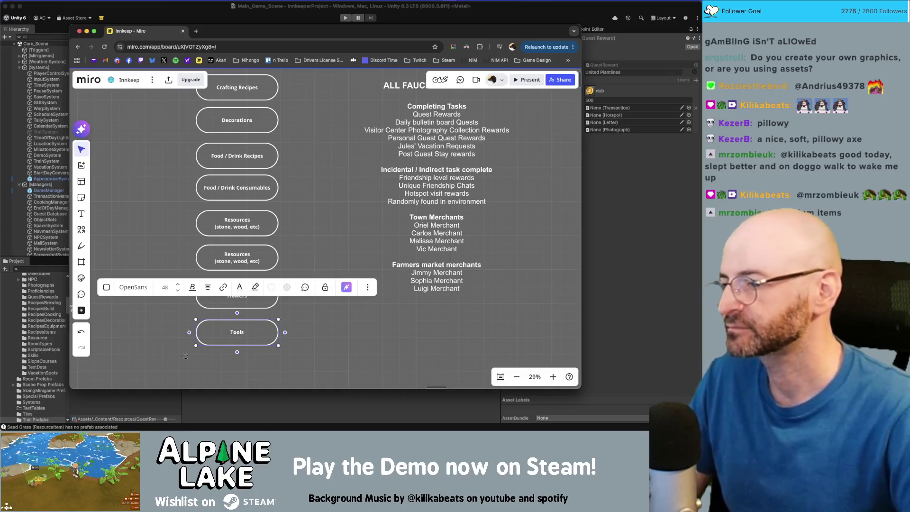
click(184, 356)
scroll(down, 3)
scroll(down, 3)
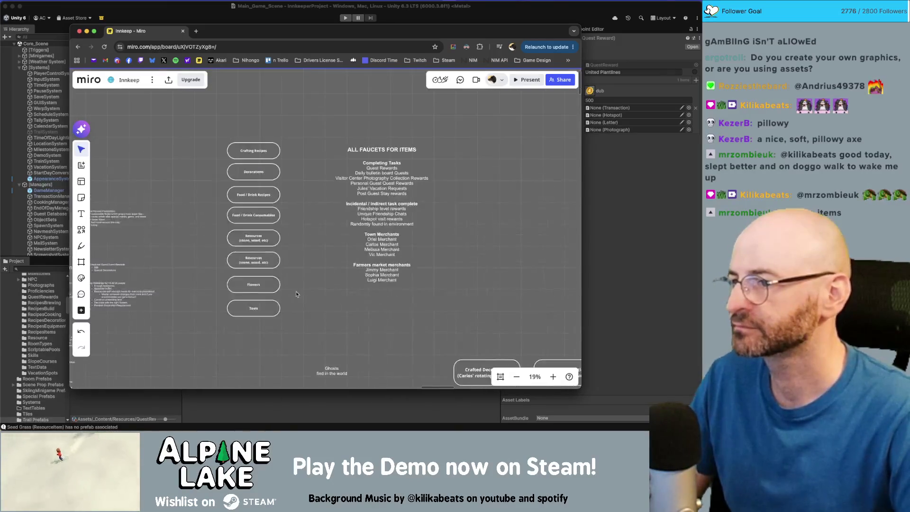
drag(264, 312, 258, 238)
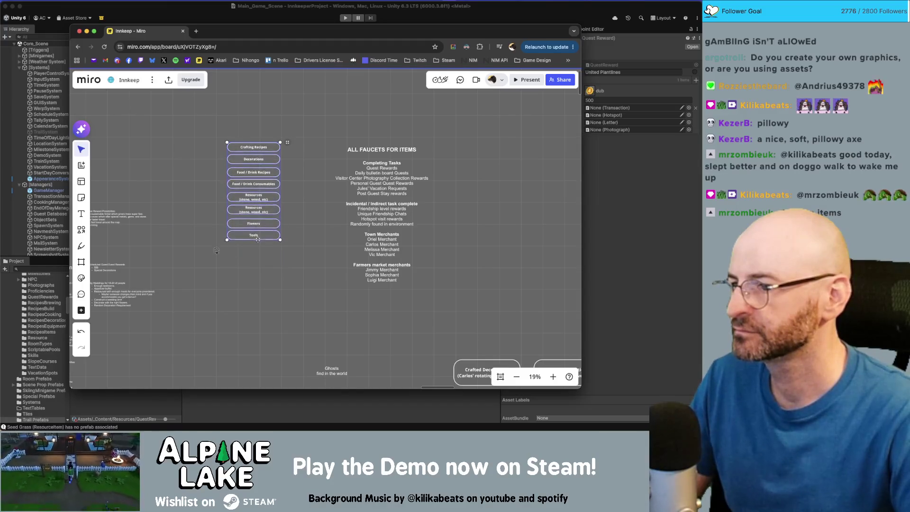
click(256, 246)
scroll(up, 3)
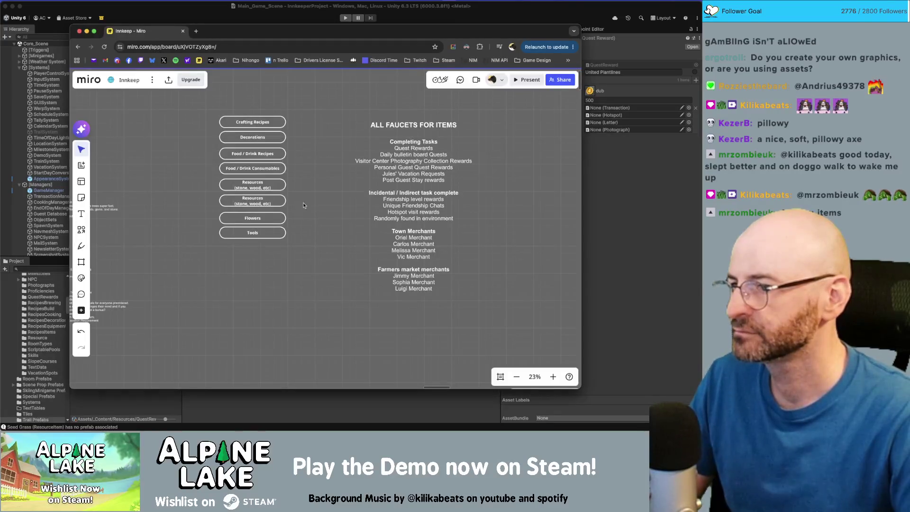
Step: Delete the duplicate Resources box, move Flowers and Tools up, and distribute the column vertically
click(268, 202)
scroll(up, 3)
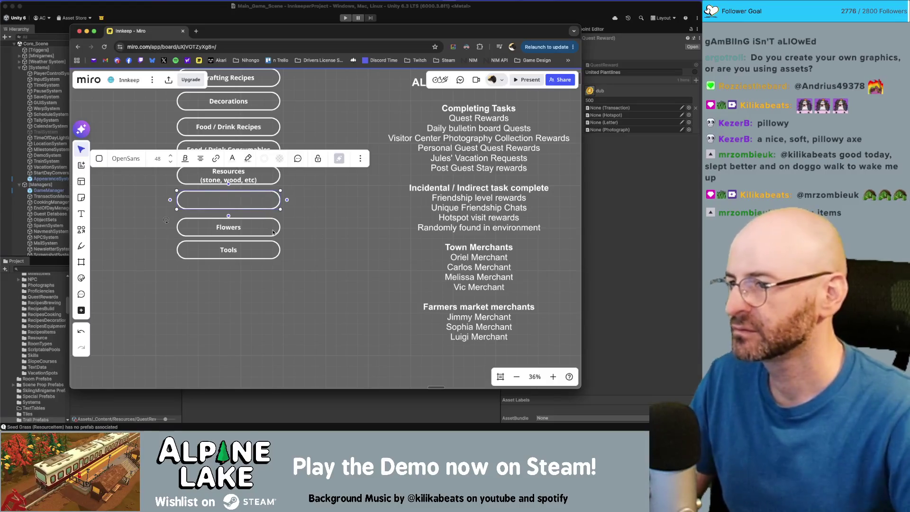
key(BackSpace)
click(252, 203)
key(BackSpace)
drag(235, 229, 147, 132)
scroll(down, 3)
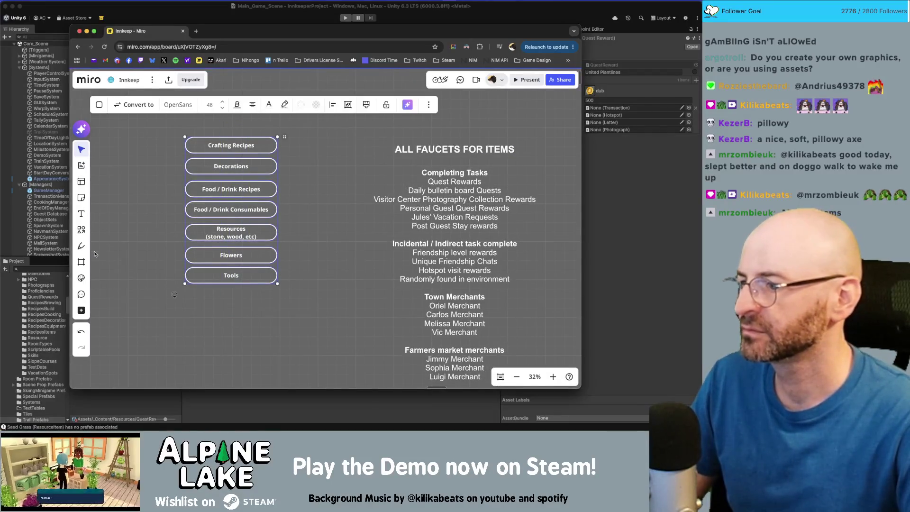
click(330, 107)
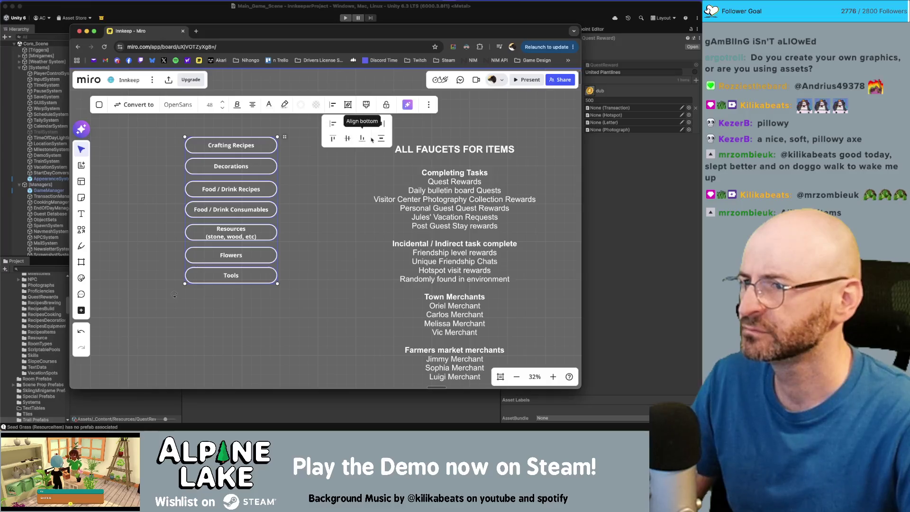
click(379, 138)
click(271, 297)
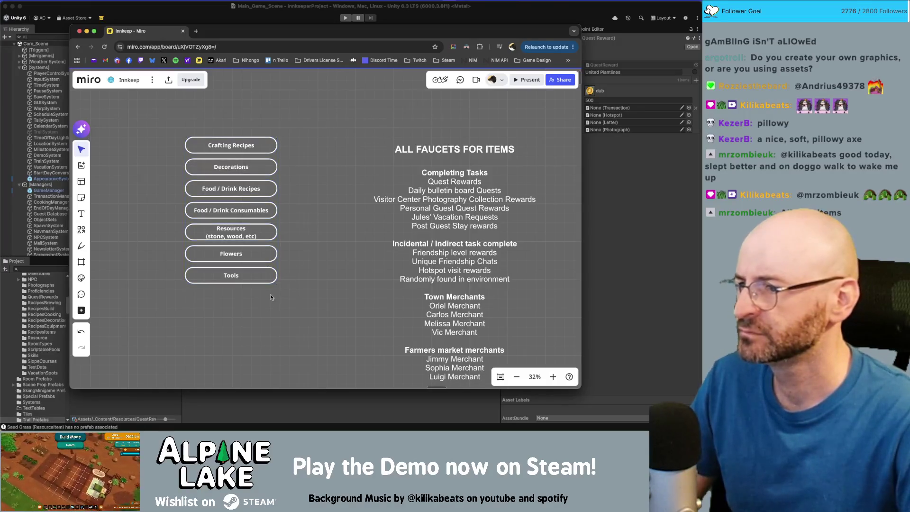
key(super+Tab)
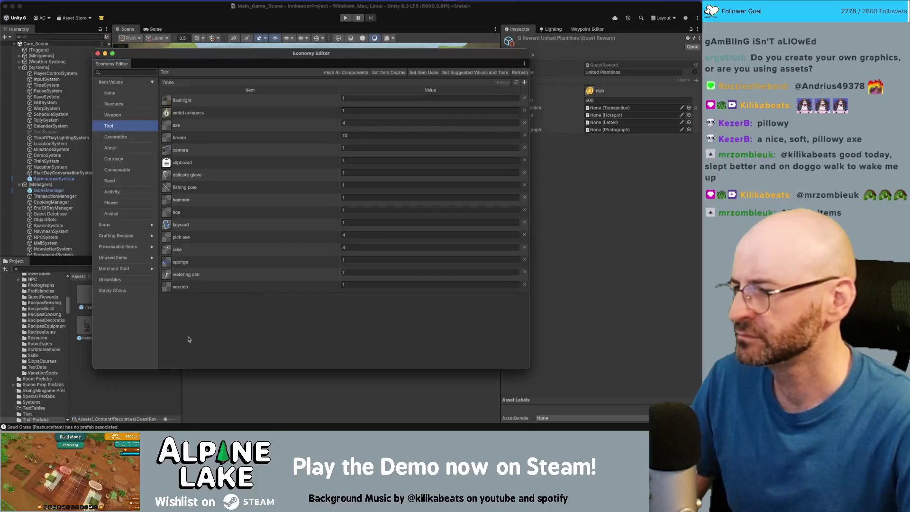
Step: Look through the Economy Editor's Armor, Currency, Consumable and Seed item values
key(super+Tab)
key(super+Tab)
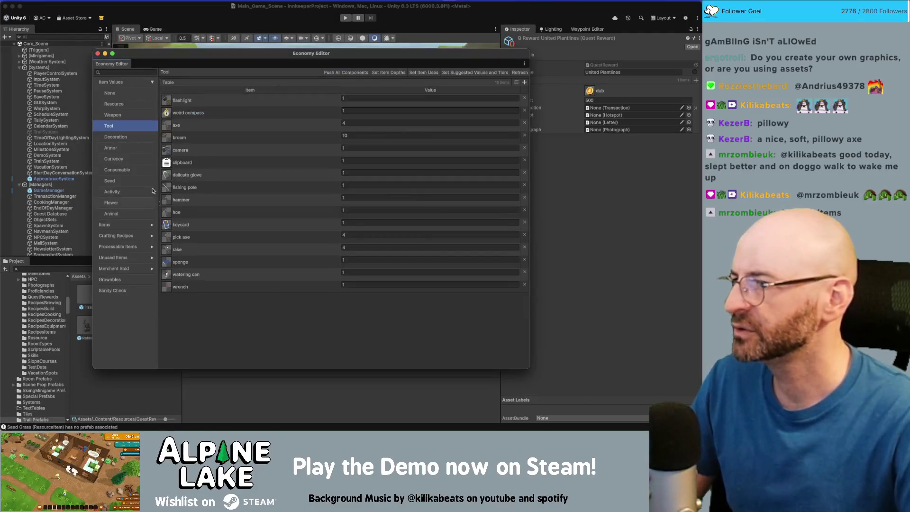
click(127, 138)
click(127, 151)
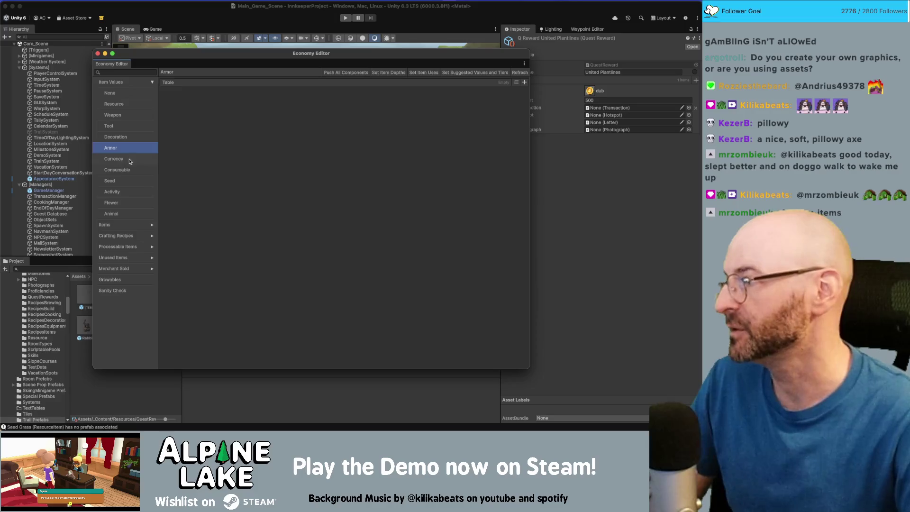
click(132, 161)
click(133, 170)
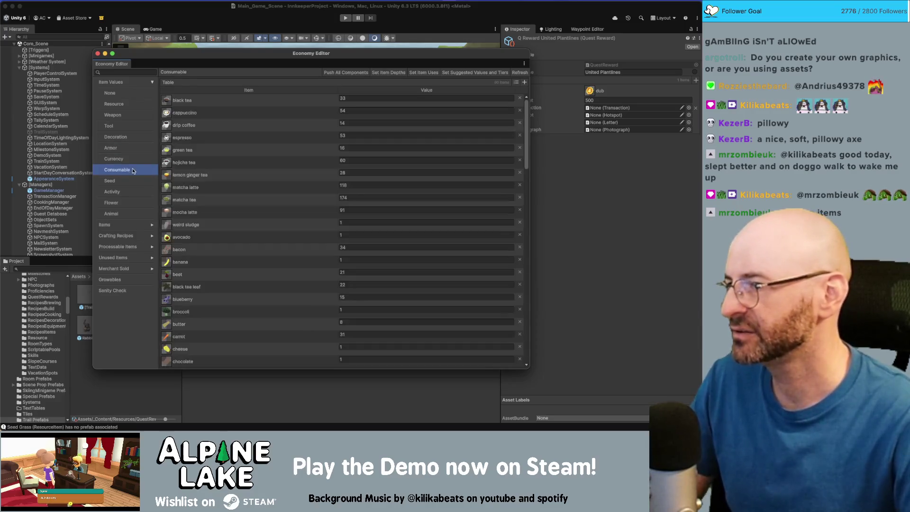
click(128, 181)
key(super+Tab)
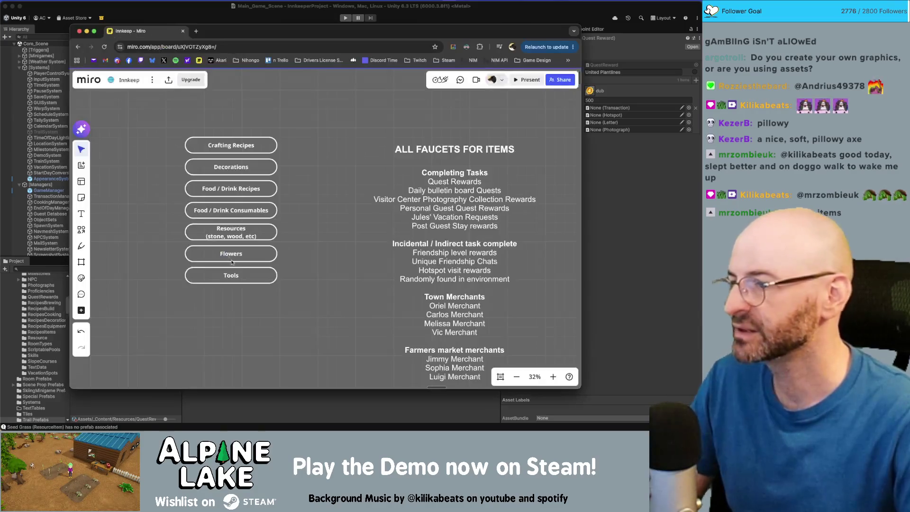
Step: Copy the Tools box into a Seeds box, checking Unity's Activity and Flower categories
click(236, 278)
click(232, 290)
text(Seeds)
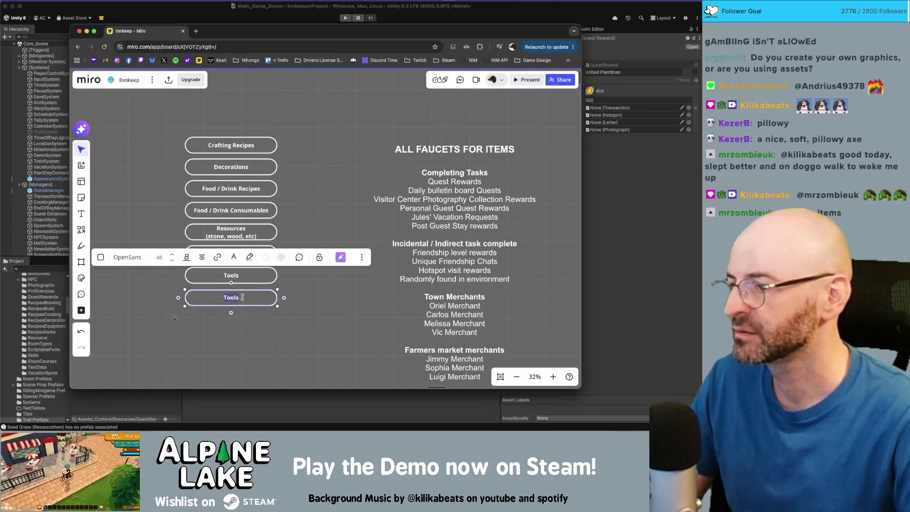
key(super+Tab)
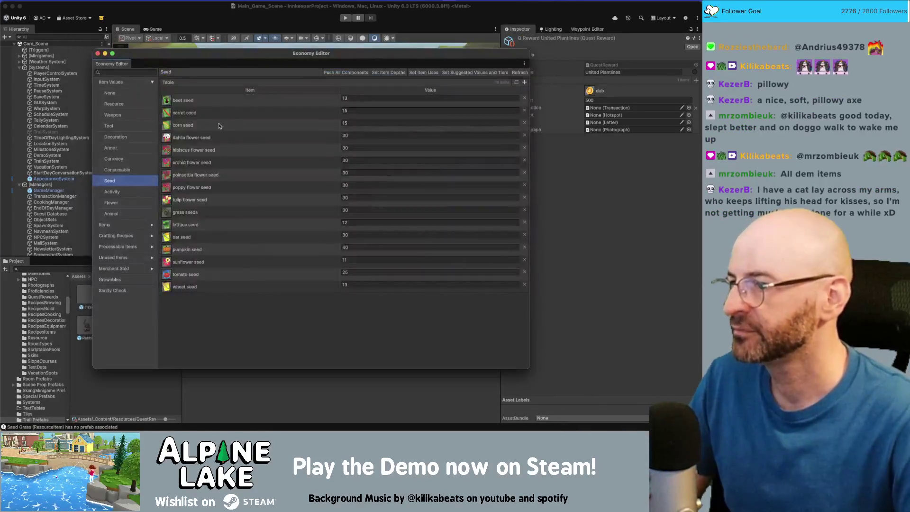
click(141, 191)
click(141, 201)
key(super+Tab)
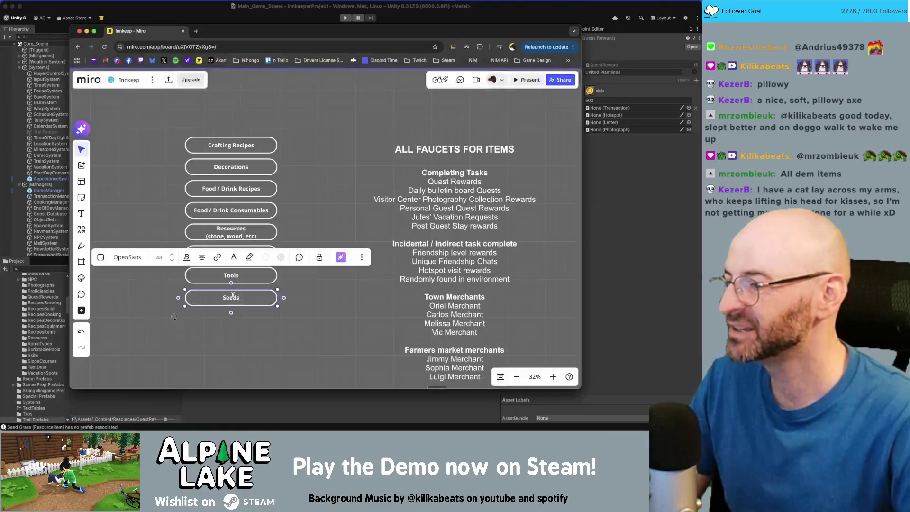
click(266, 337)
Step: Copy Seeds into an Activity Items box and line it up in the column
click(253, 302)
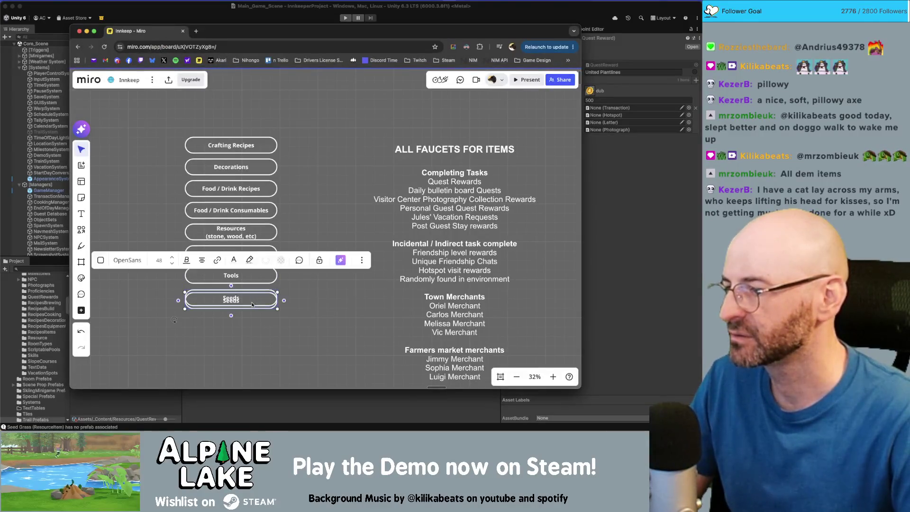
drag(253, 302, 251, 322)
text(Activit)
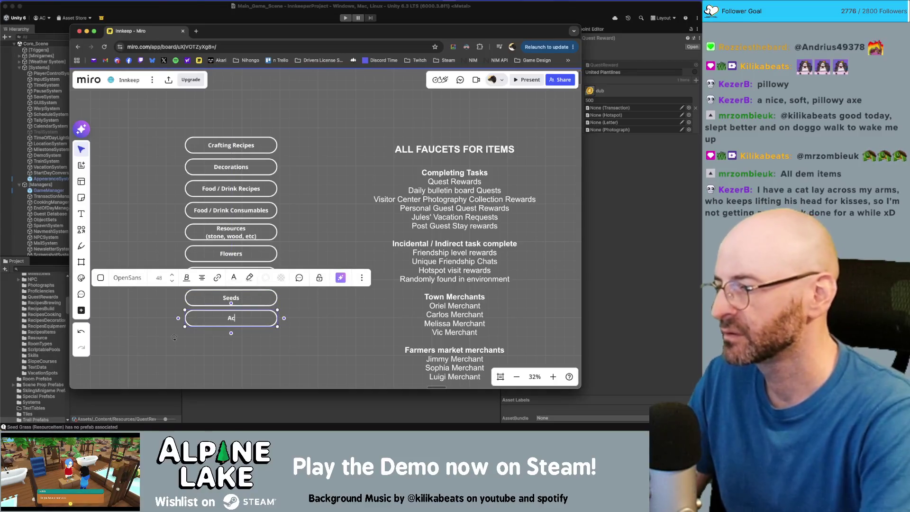
text(y Items)
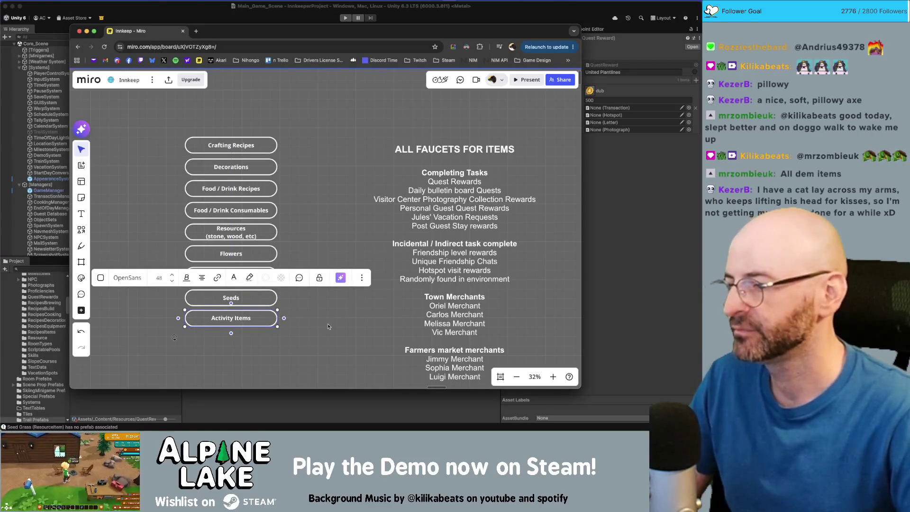
key(Escape)
key(super+Tab)
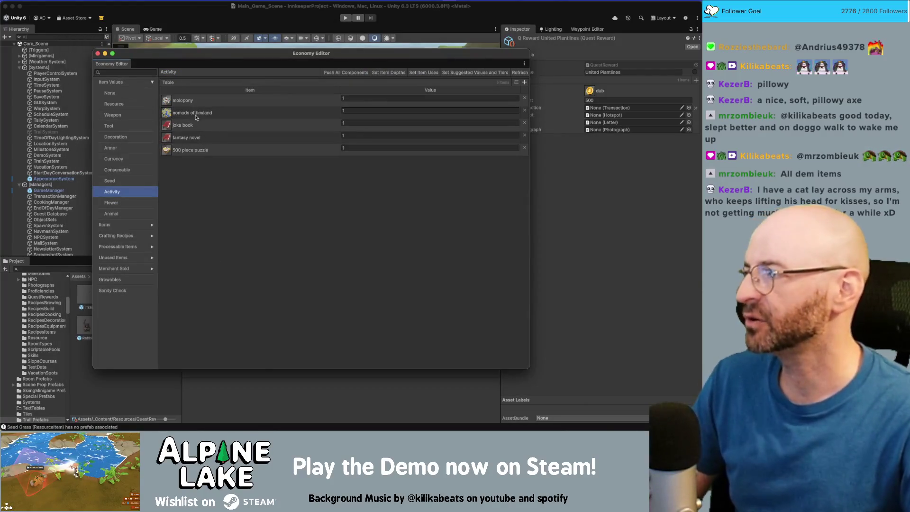
key(super+Tab)
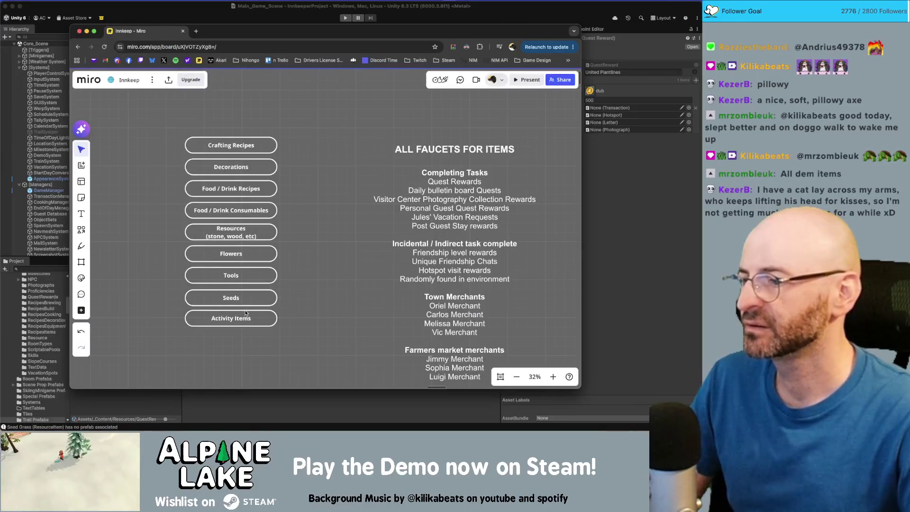
drag(244, 317, 244, 319)
scroll(down, 3)
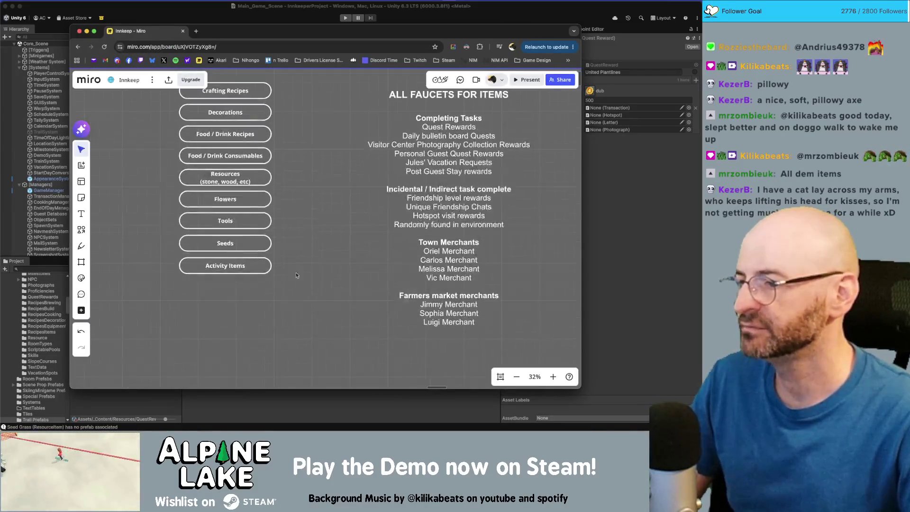
Step: Relabel the Activity Items box to 'Activity / Bookshelf Items' on one line
click(233, 267)
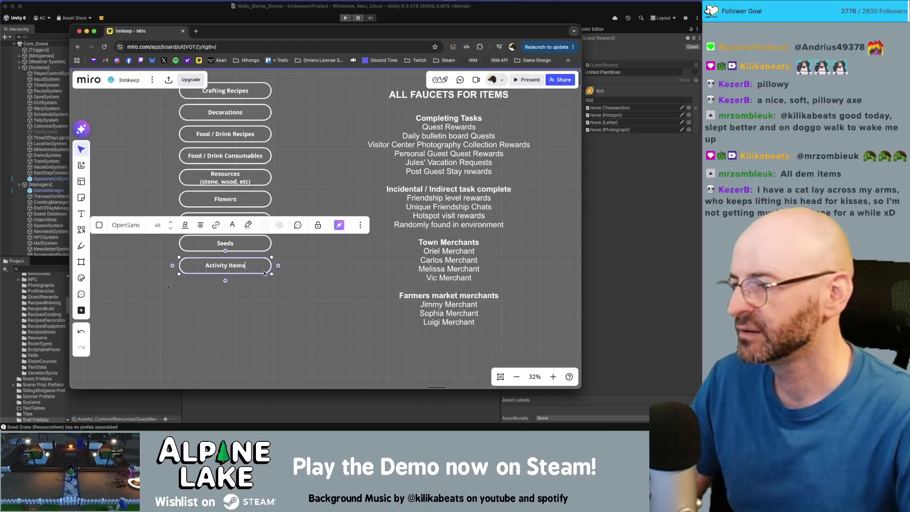
text( / Bookshelf)
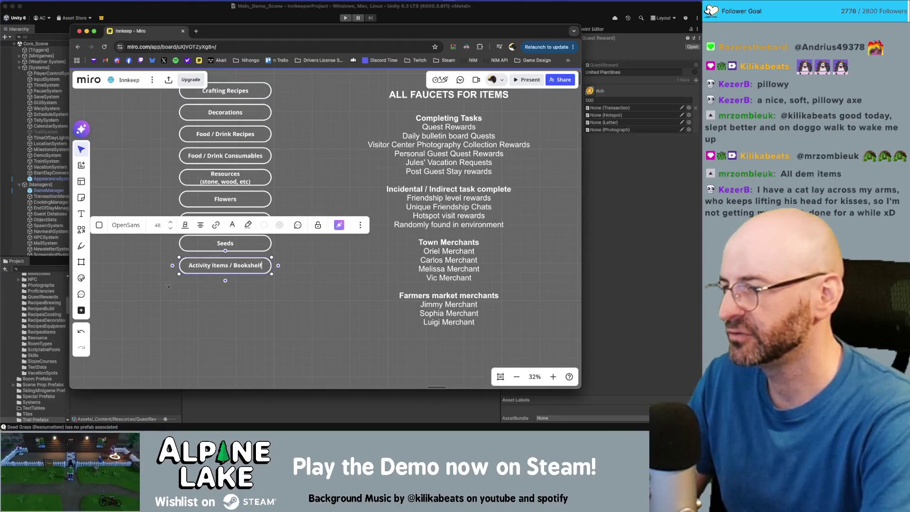
text( Items)
click(308, 264)
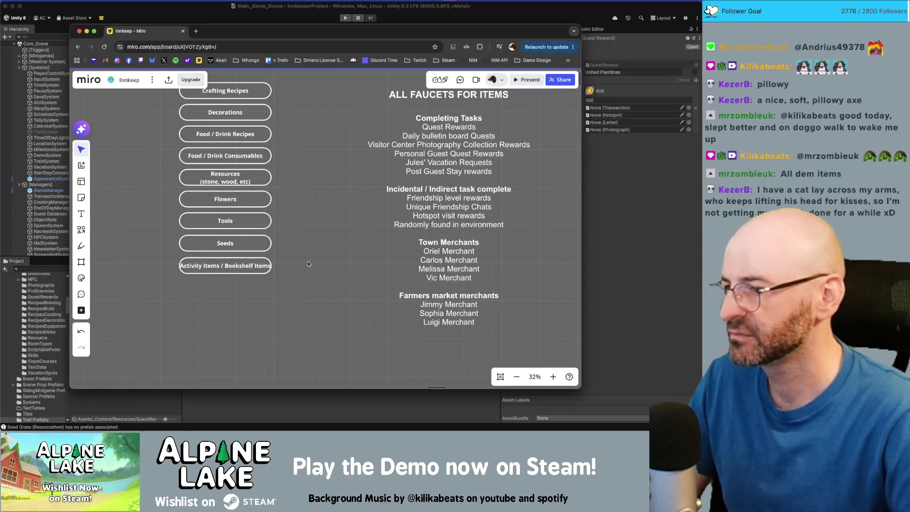
double_click(226, 268)
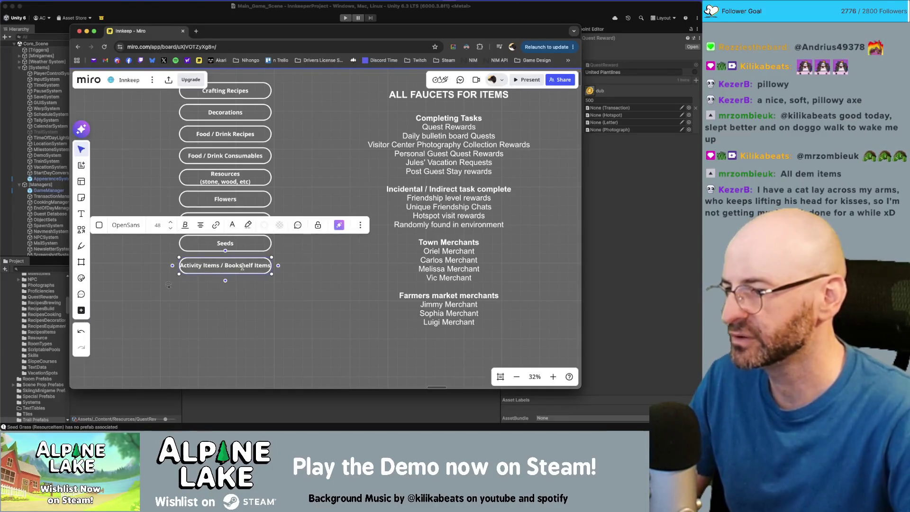
key(Return)
click(265, 289)
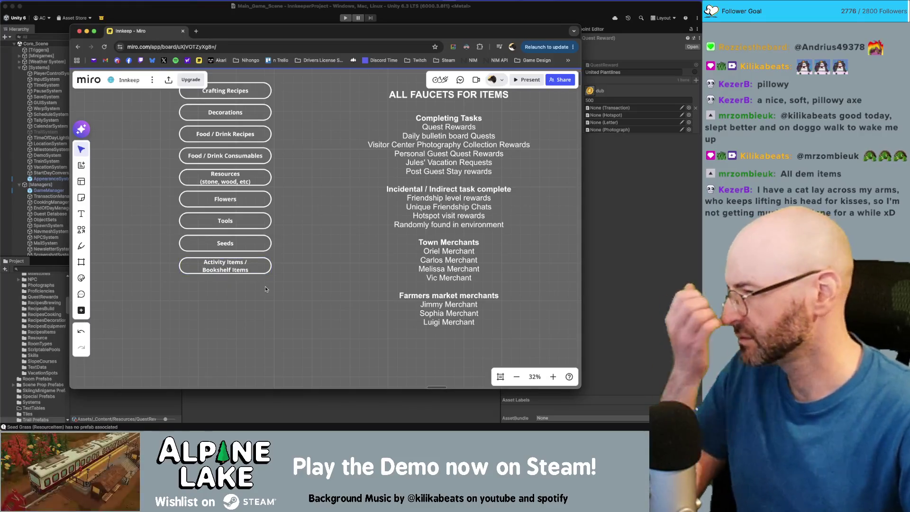
double_click(240, 263)
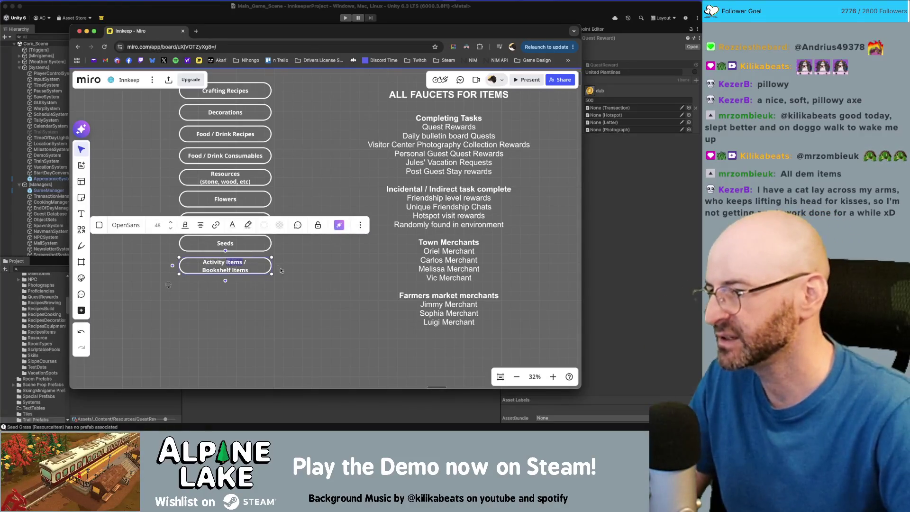
key(BackSpace)
key(Delete)
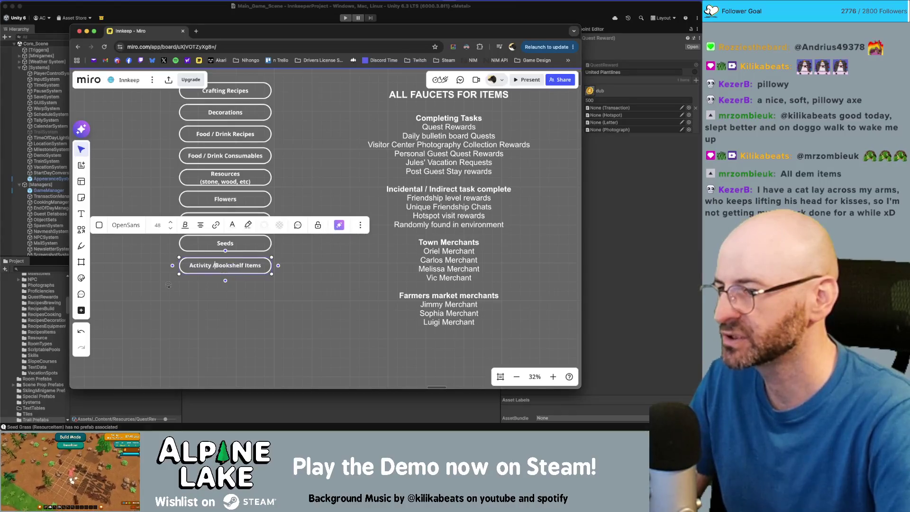
key(Return)
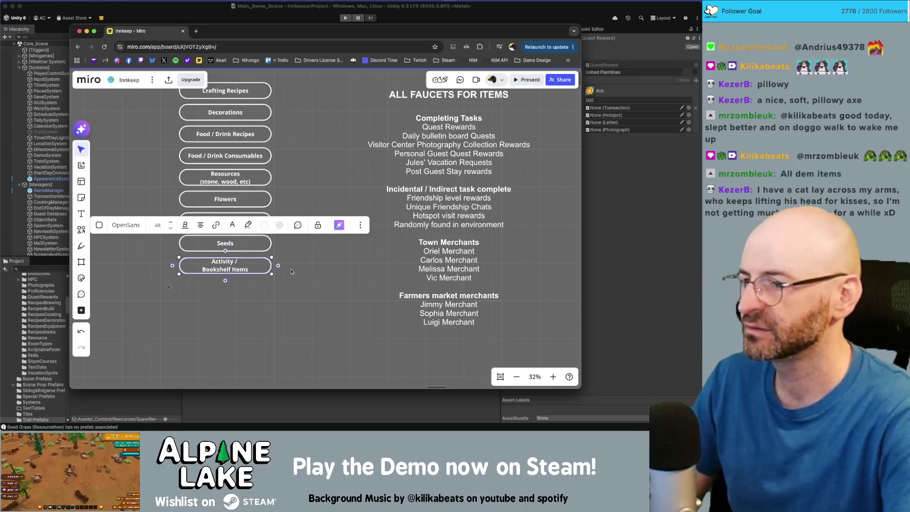
key(BackSpace)
click(292, 299)
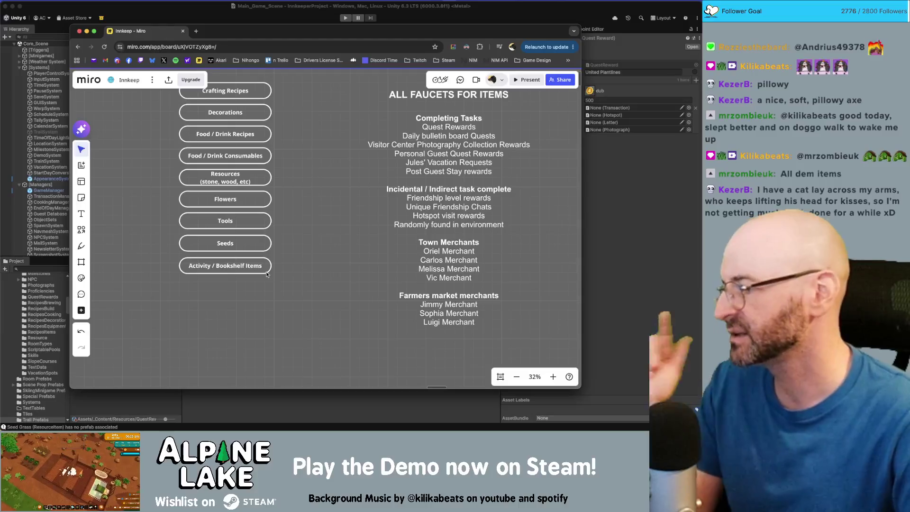
Step: Rename the Resources box to 'Natural Resources', dropping the (stone, wood, etc) line
scroll(up, 3)
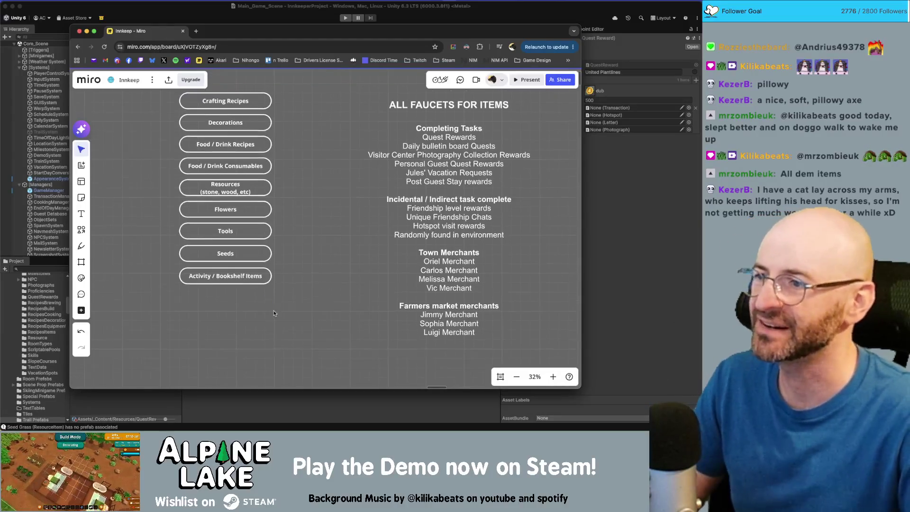
click(245, 195)
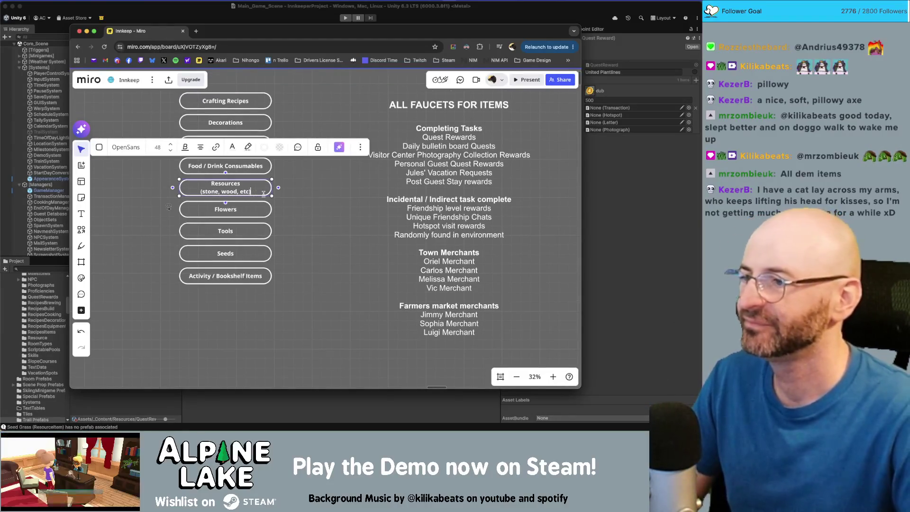
drag(263, 194, 201, 192)
key(BackSpace)
key(BackSpace)
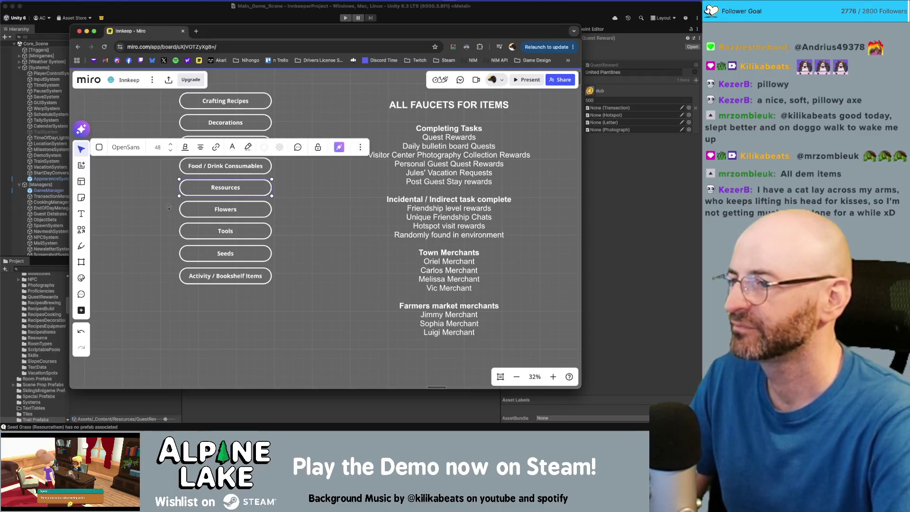
text(Natural)
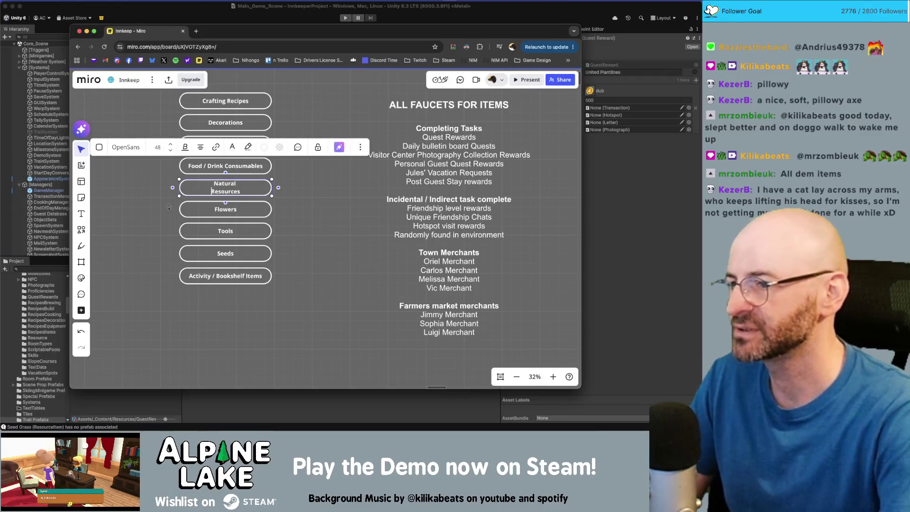
click(306, 229)
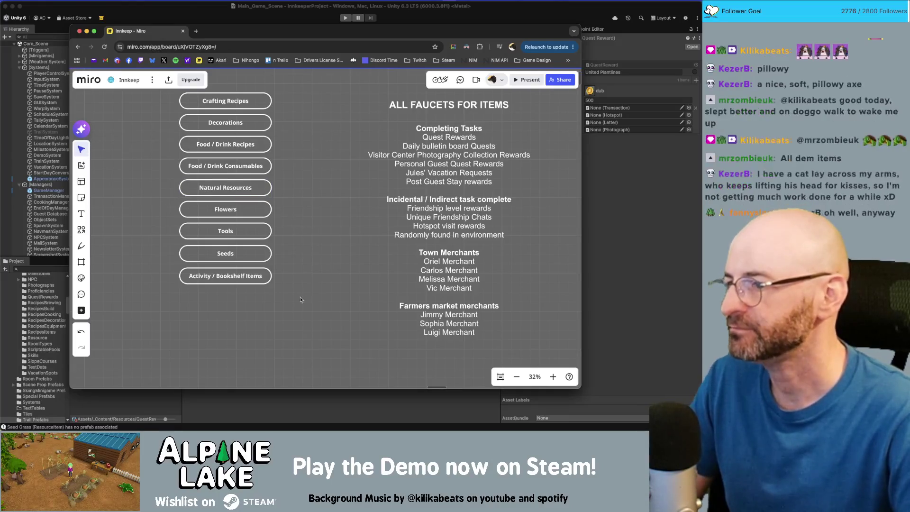
Step: Add a Processed Resources copy below Natural Resources, shifting the lower boxes to fit
drag(300, 299, 225, 240)
click(290, 205)
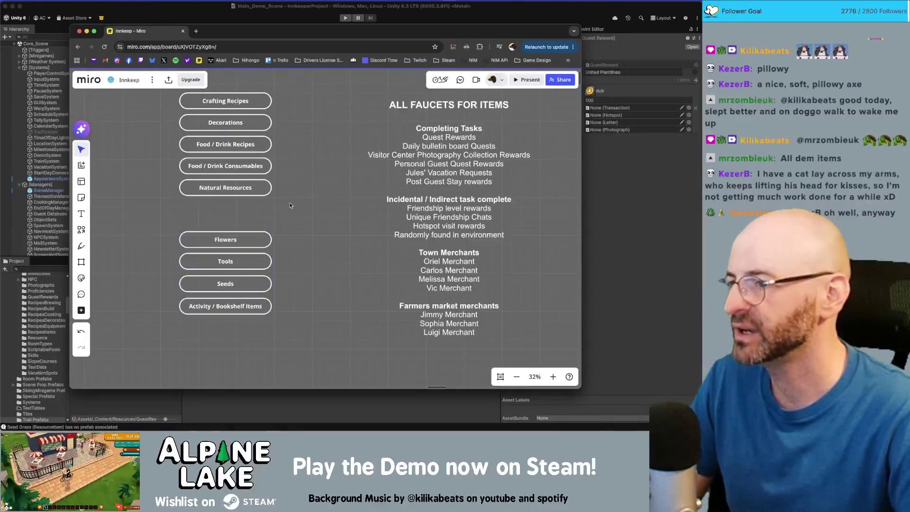
drag(239, 189, 240, 212)
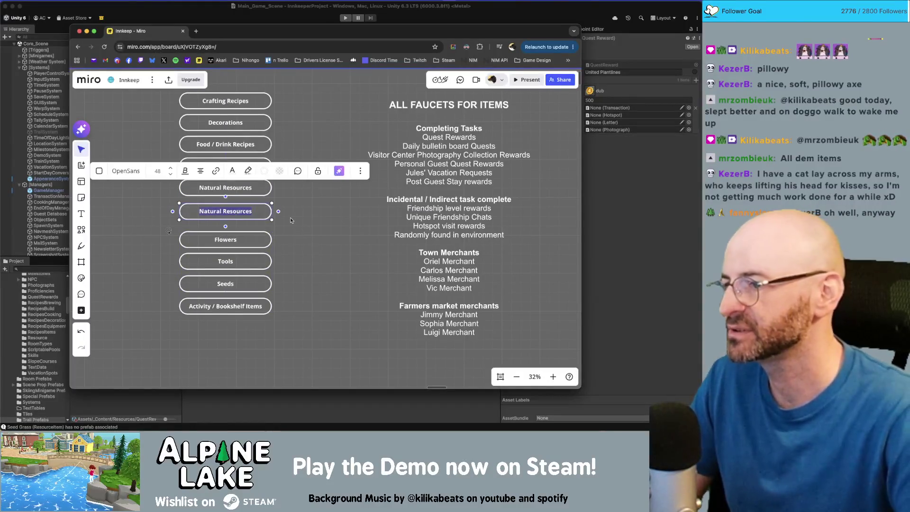
text(Processed Resources)
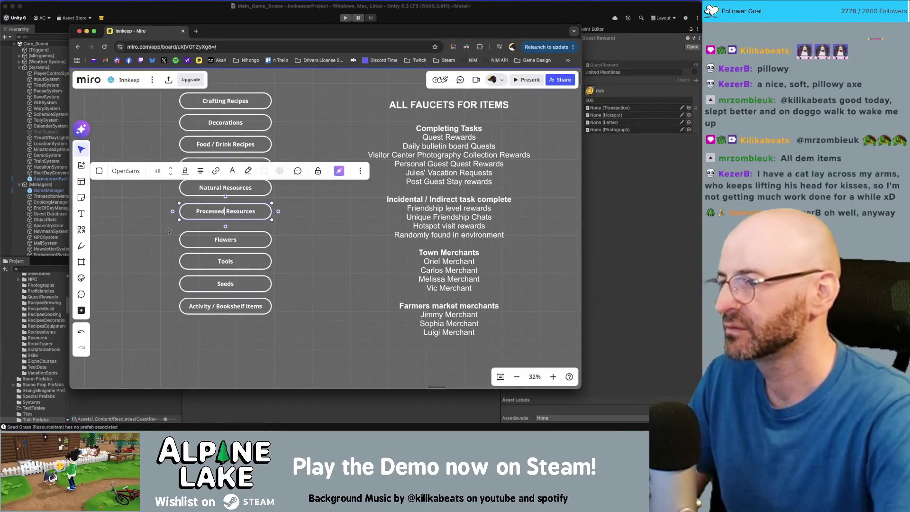
drag(289, 324, 221, 235)
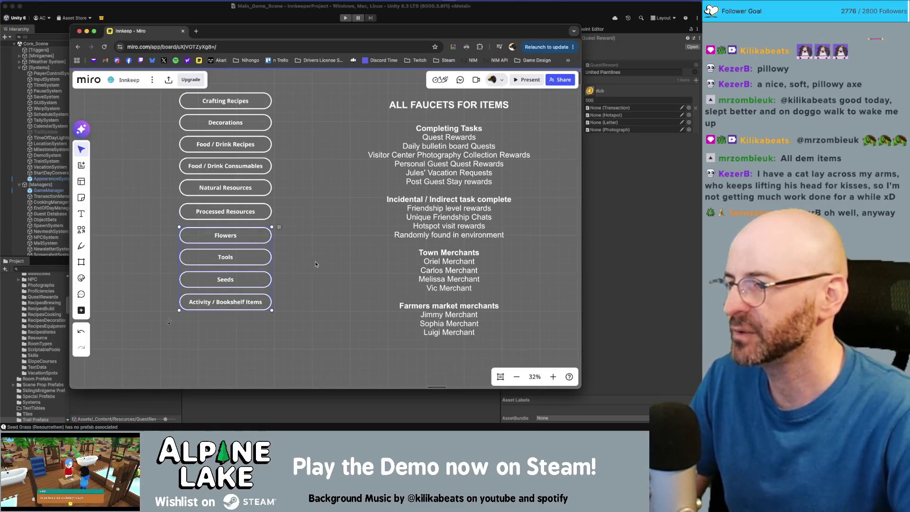
click(316, 264)
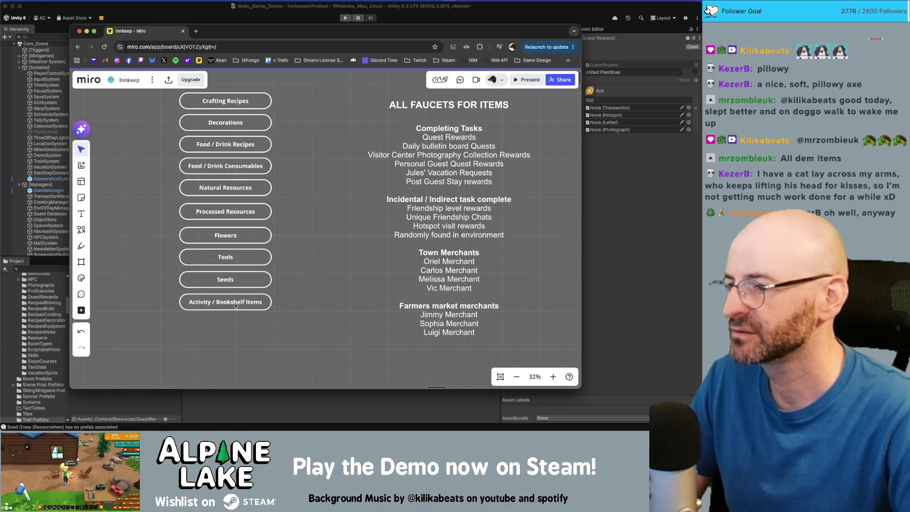
drag(232, 326, 289, 95)
click(300, 136)
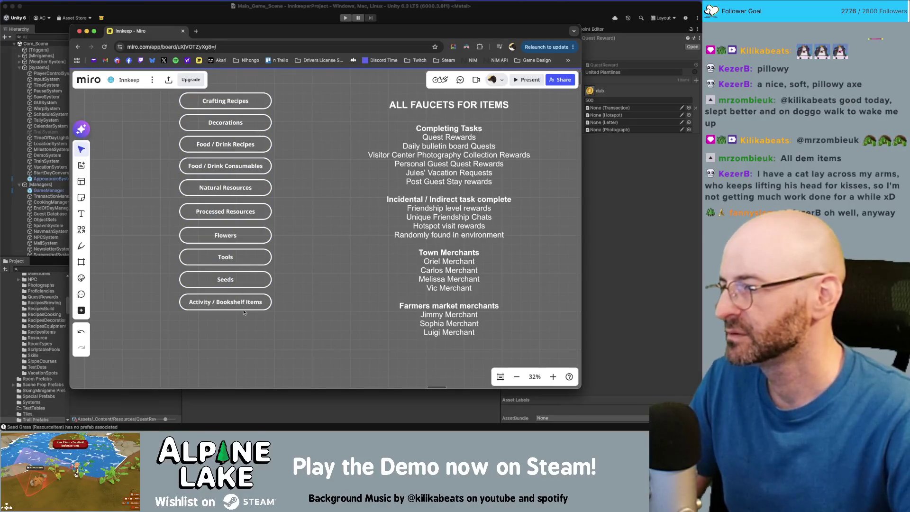
drag(244, 312, 225, 198)
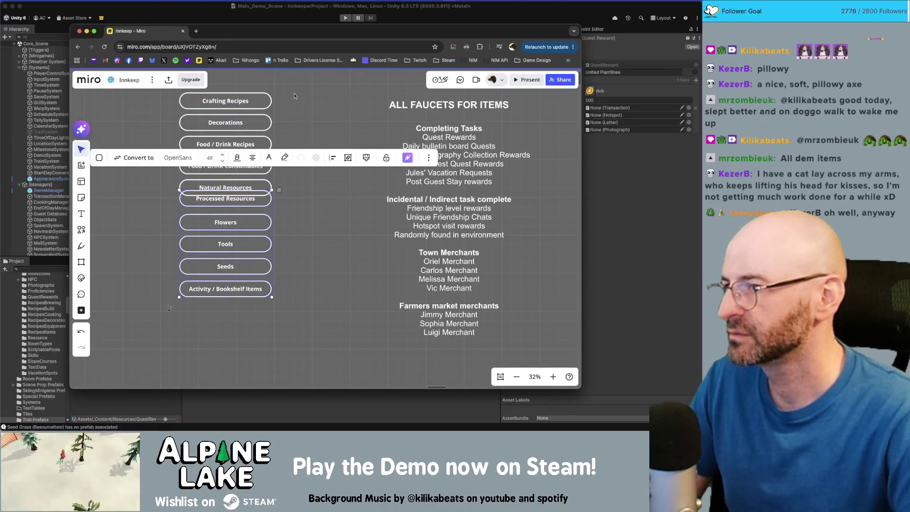
Step: Distribute the whole category column evenly from top to bottom
drag(294, 95, 265, 183)
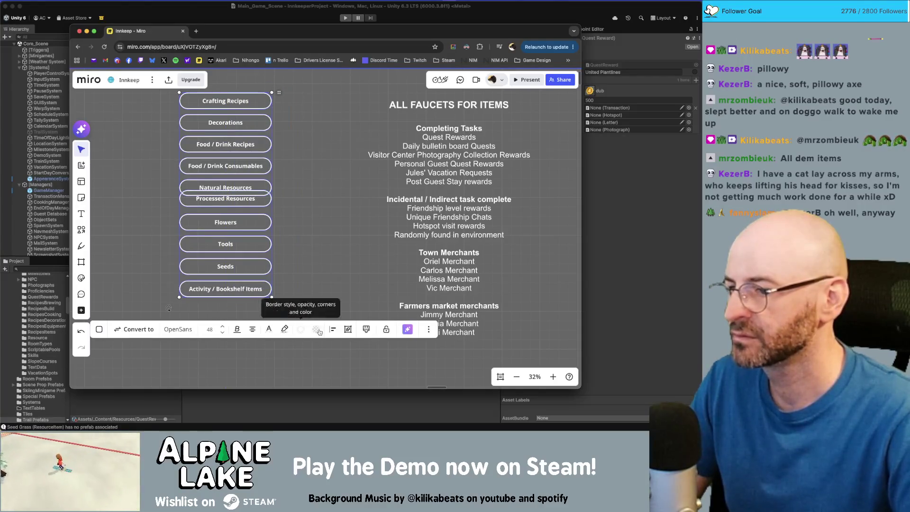
click(333, 329)
click(380, 362)
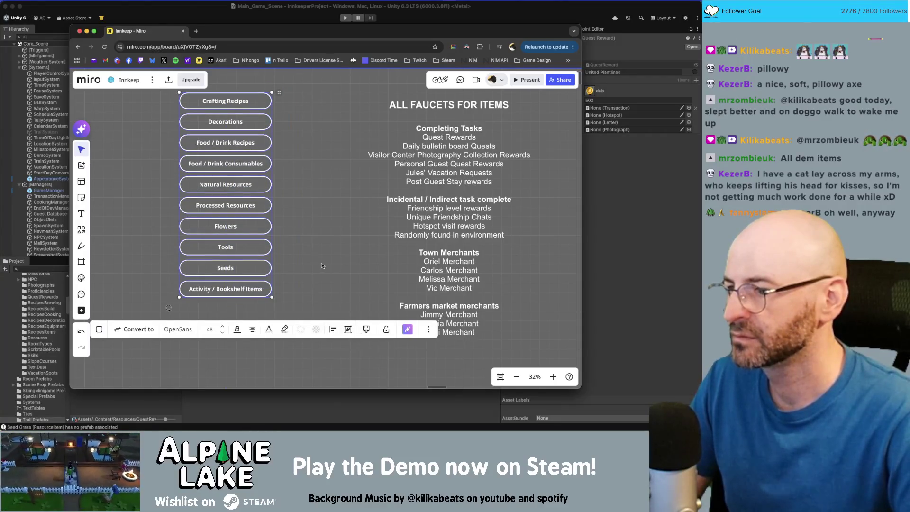
click(322, 267)
key(super+Tab)
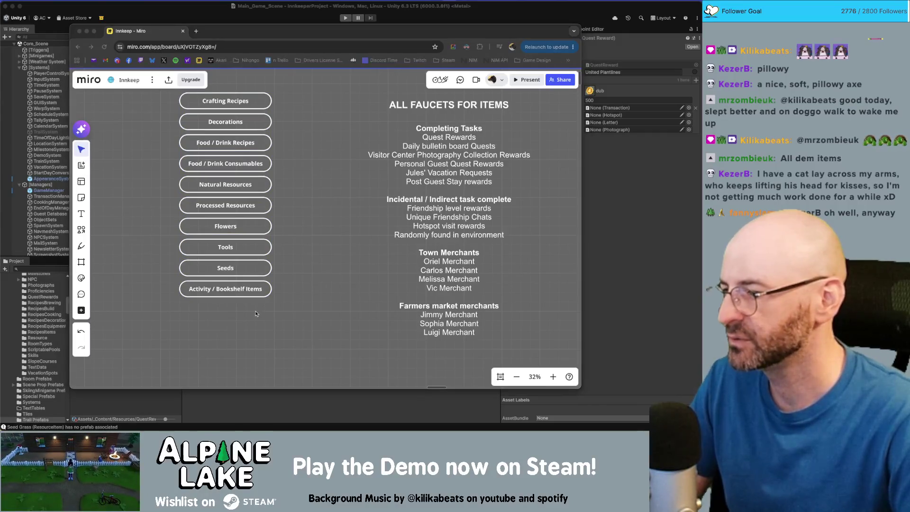
click(206, 412)
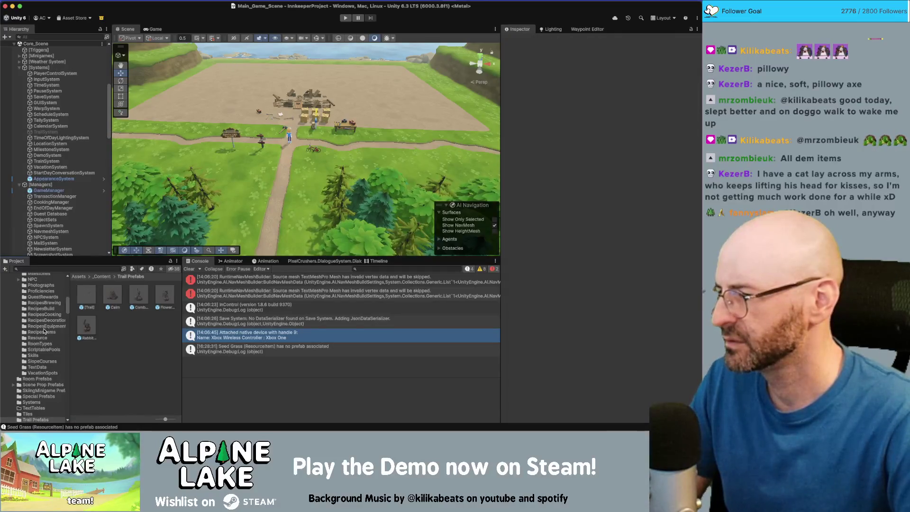
Step: Browse the Resource folder and the asset search in Unity's project panel
click(40, 338)
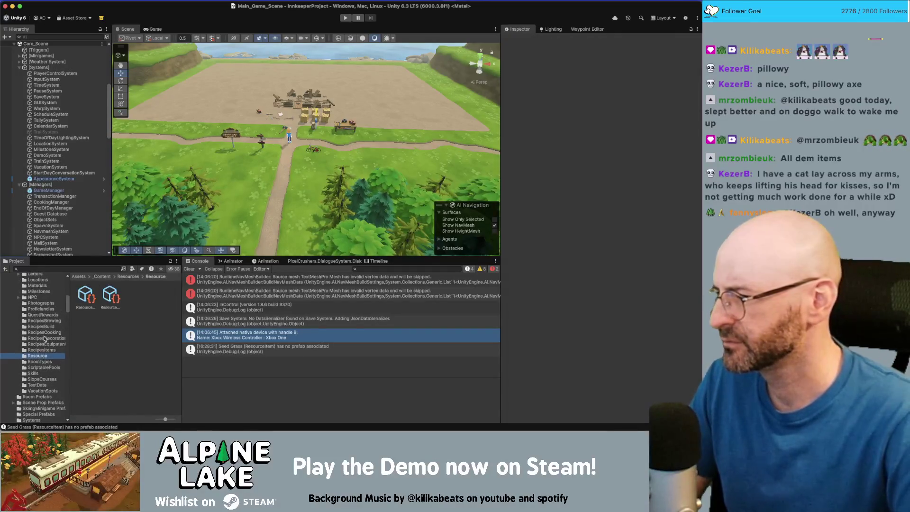
scroll(up, 3)
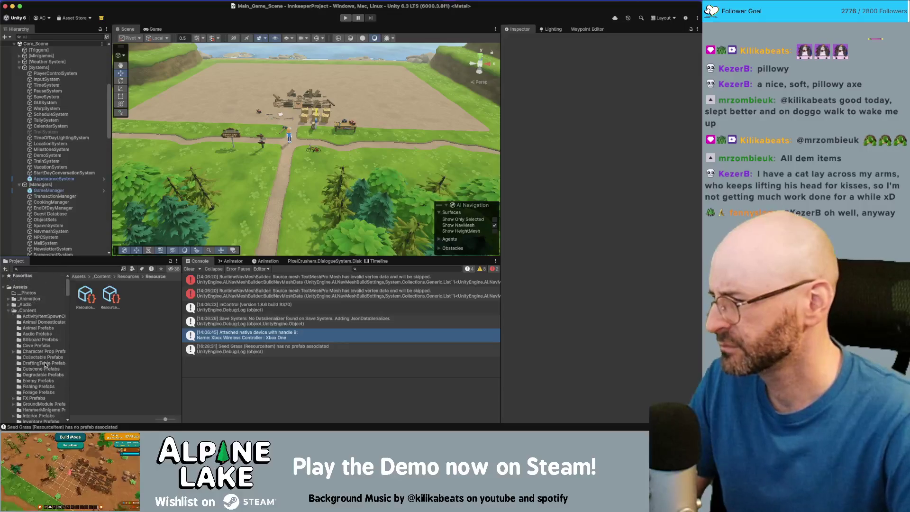
click(53, 268)
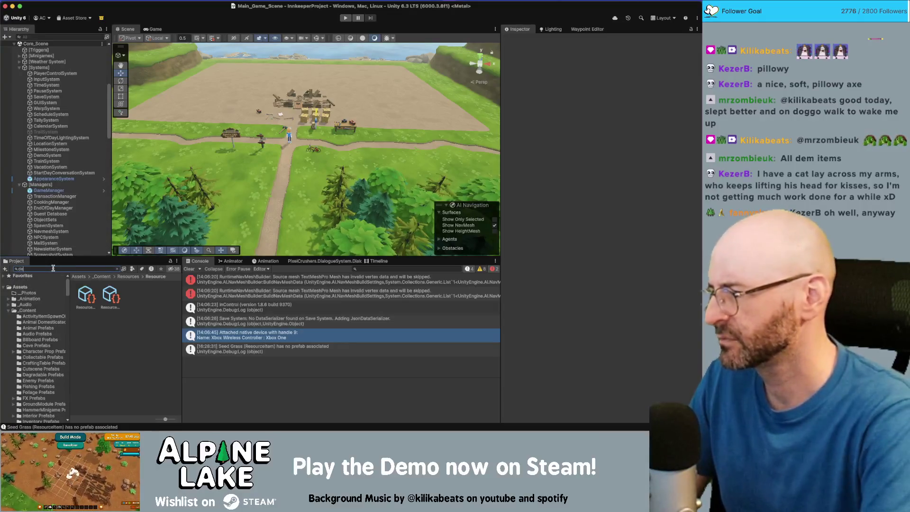
key(super+Tab)
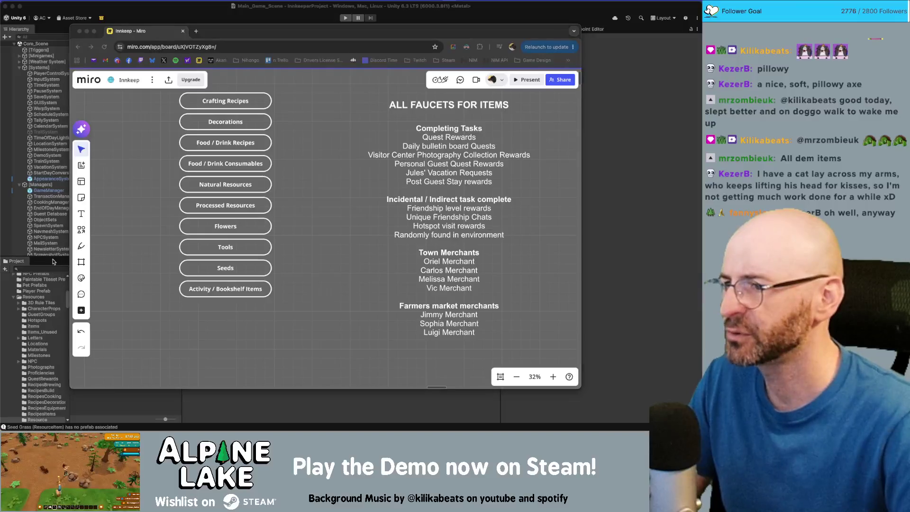
key(super+Tab)
Step: In the Economy Editor, collapse Item Values and expand Items to show Consumable, Building, Tool and more
key(ctrl+Up)
click(102, 199)
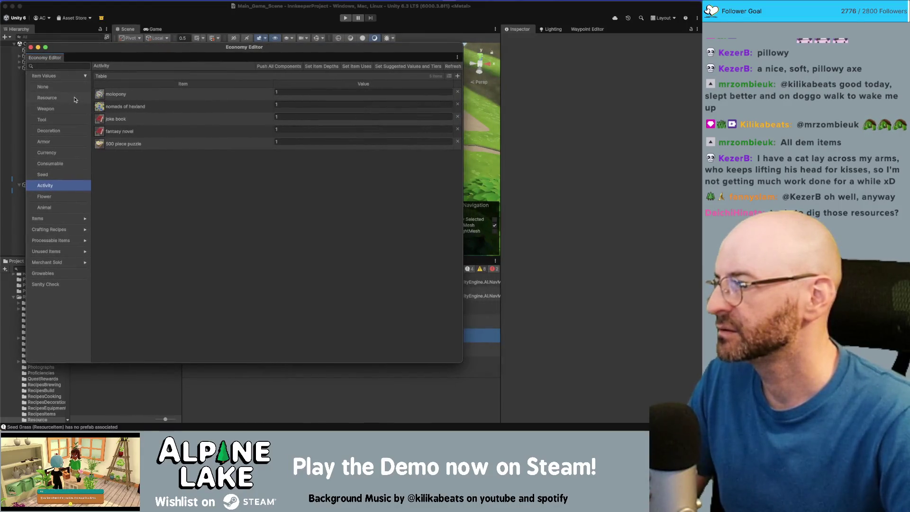
click(84, 77)
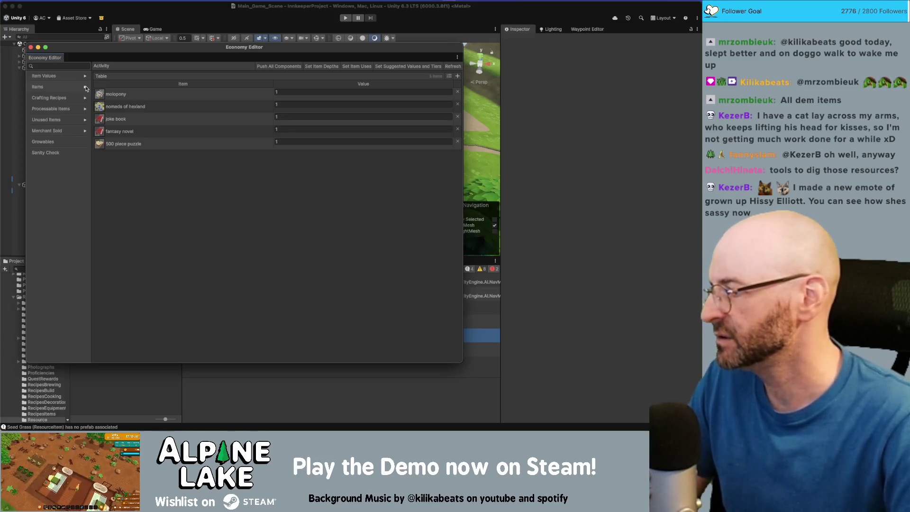
click(86, 88)
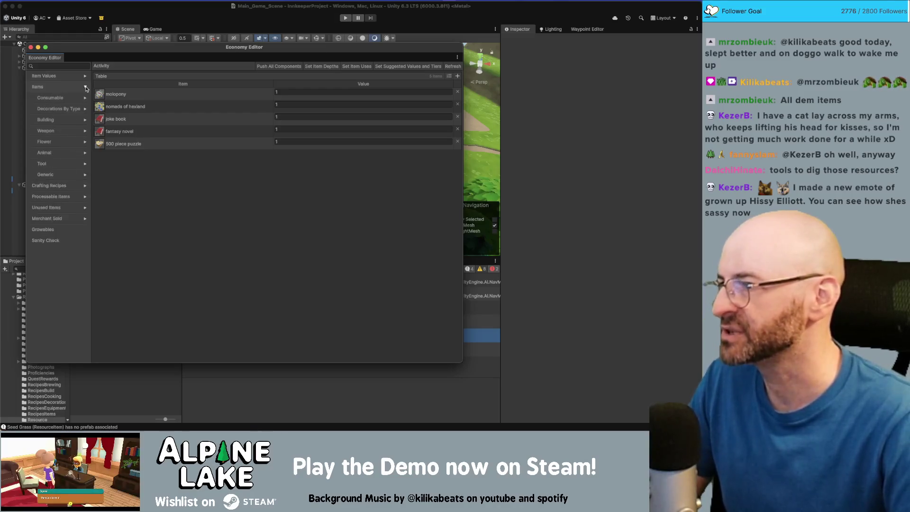
key(super+Tab)
click(219, 247)
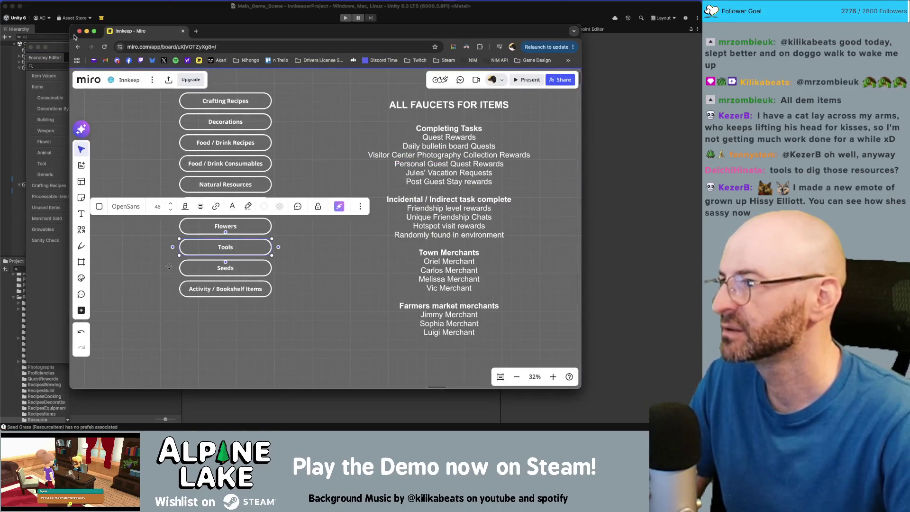
Step: Check Unity's Animal category, then add an 'Animals' box below Activity / Bookshelf items in Miro
click(69, 47)
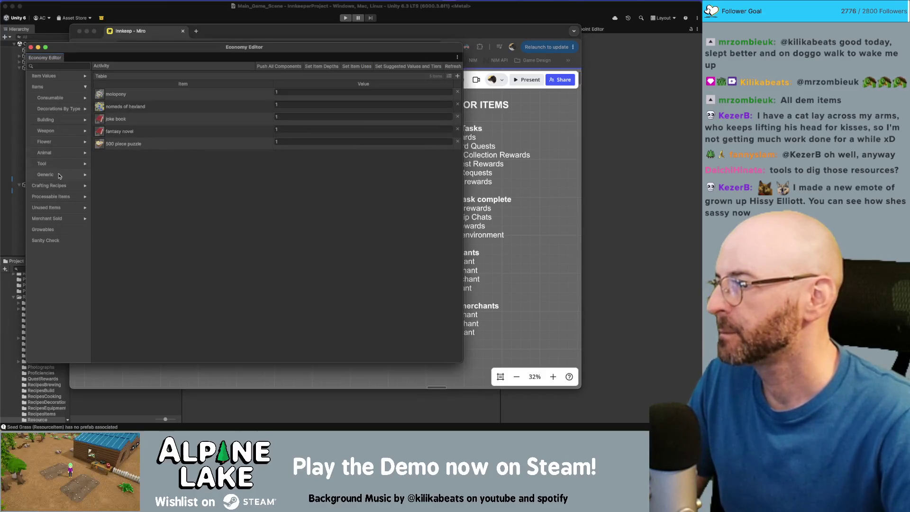
click(71, 153)
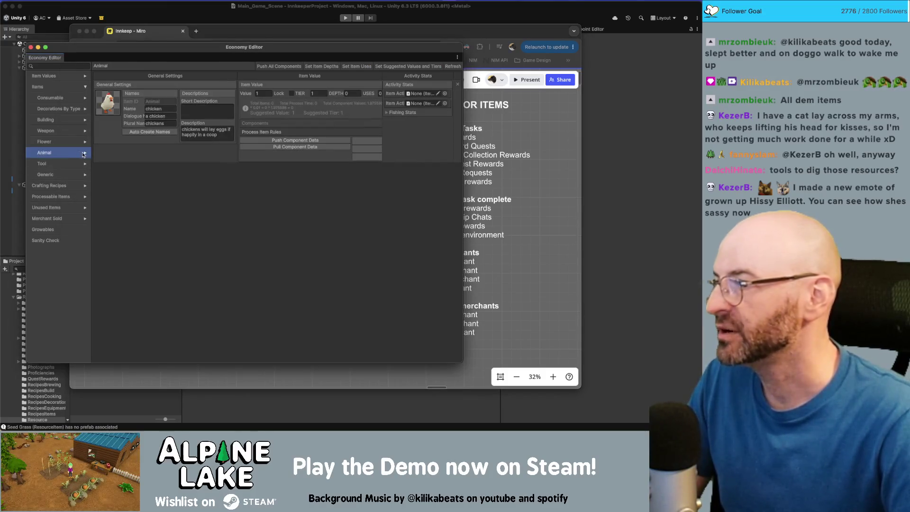
key(super+Tab)
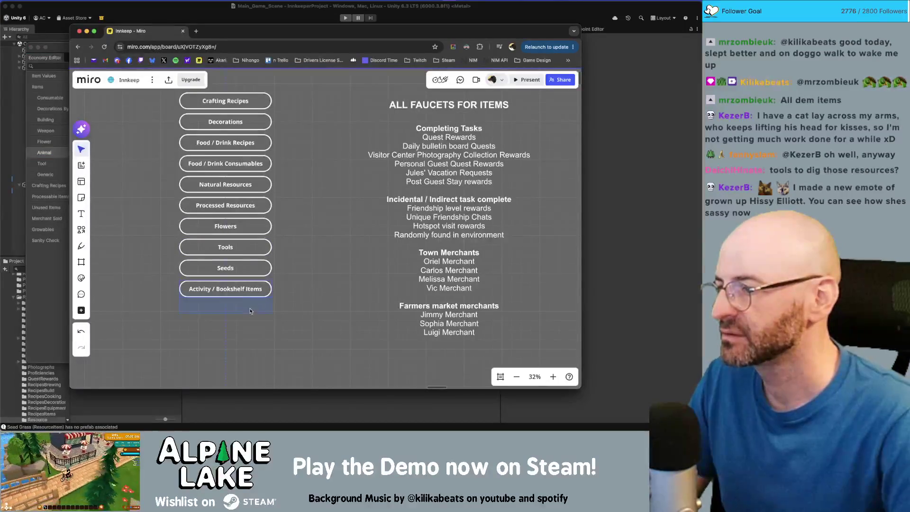
click(250, 310)
text(An)
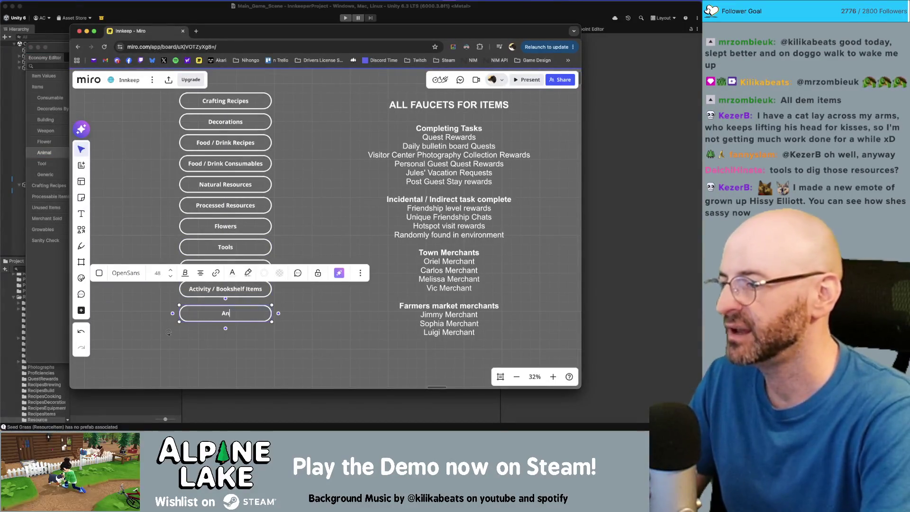
text(imals)
Step: Review the Building category and its wall items in the Economy Editor
key(super+Tab)
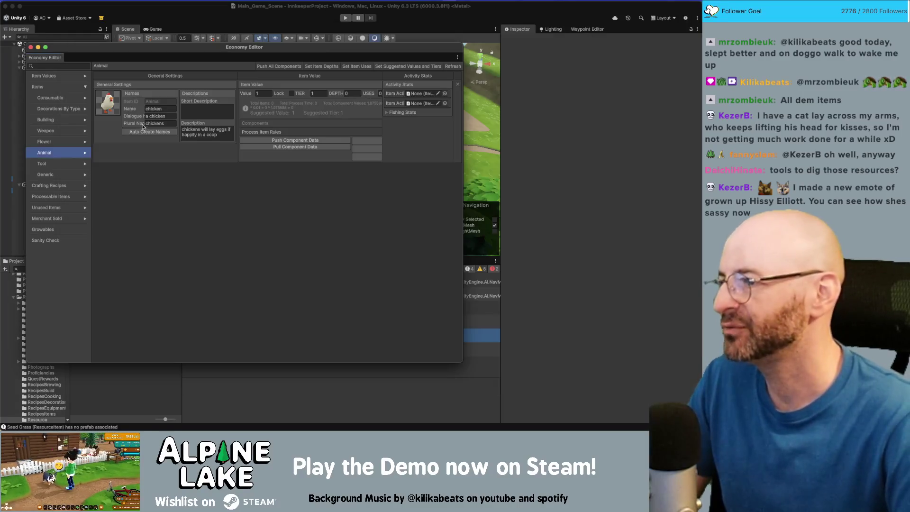
click(66, 125)
click(84, 121)
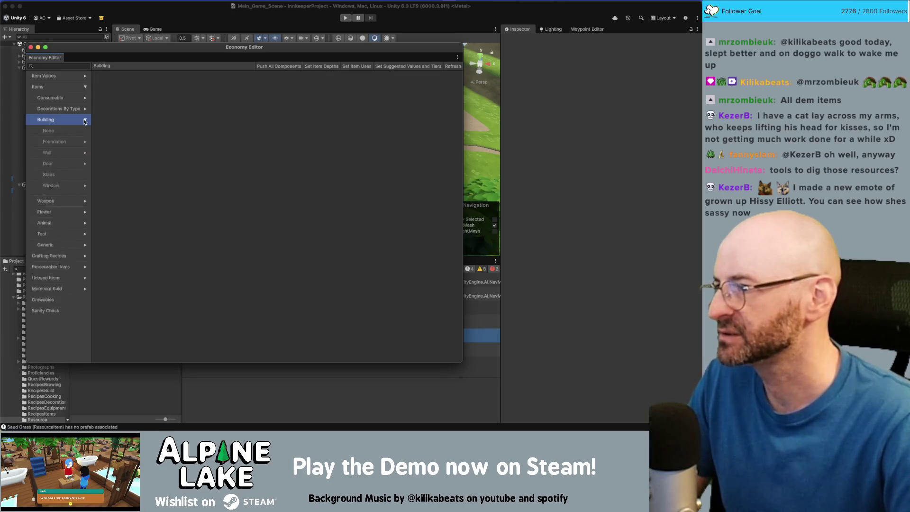
click(59, 152)
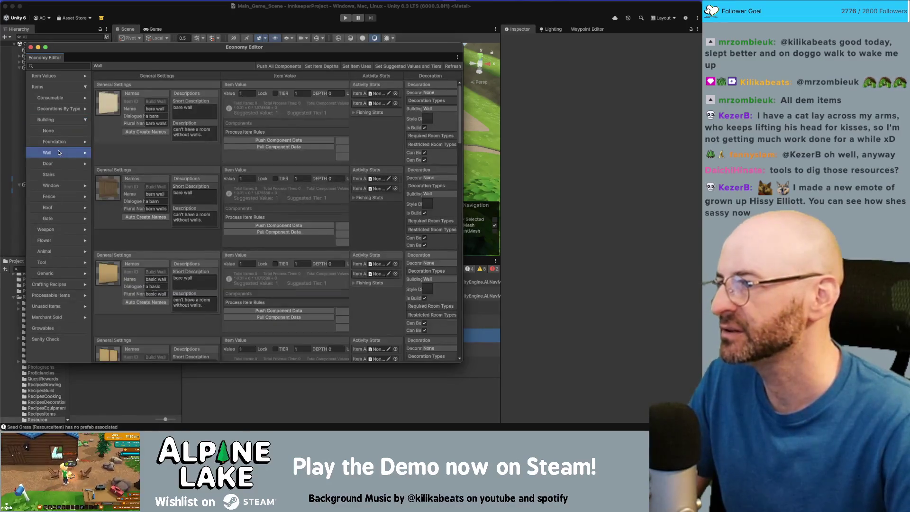
click(52, 119)
click(85, 120)
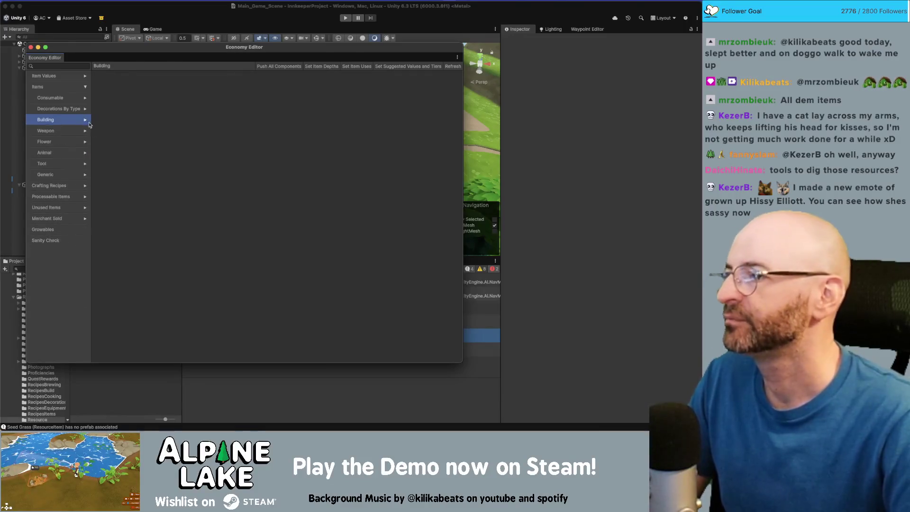
key(super+Tab)
Step: Duplicate the Animals box below itself and relabel the copy 'Building Styles'
click(304, 331)
scroll(down, 3)
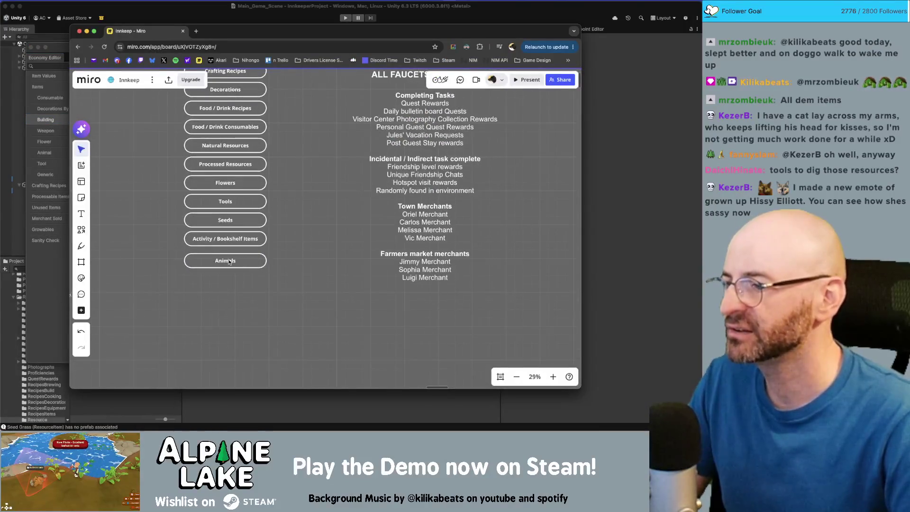
click(229, 262)
key(super+c)
key(super+v)
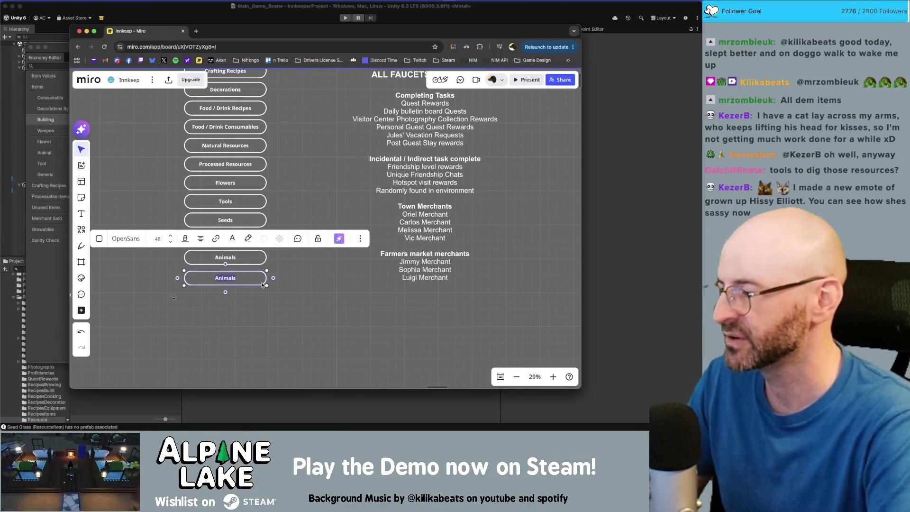
text(Building Styles)
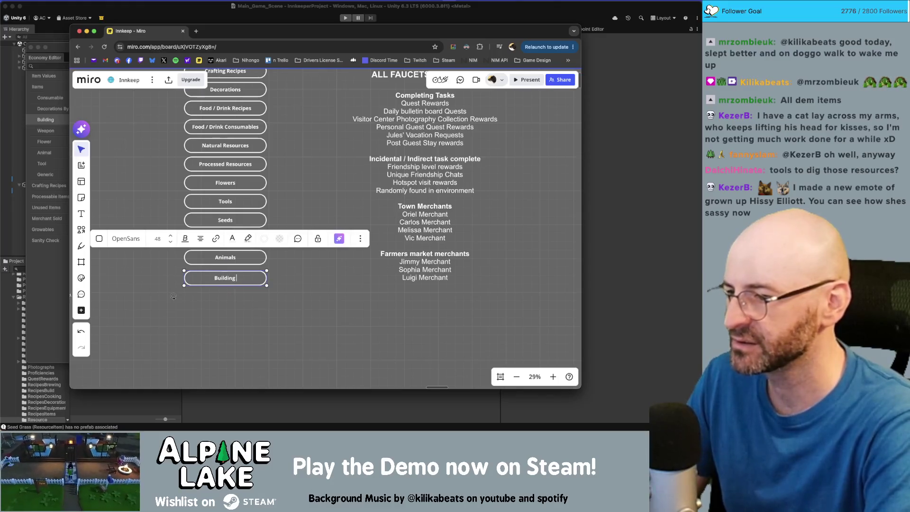
click(285, 297)
key(super+Tab)
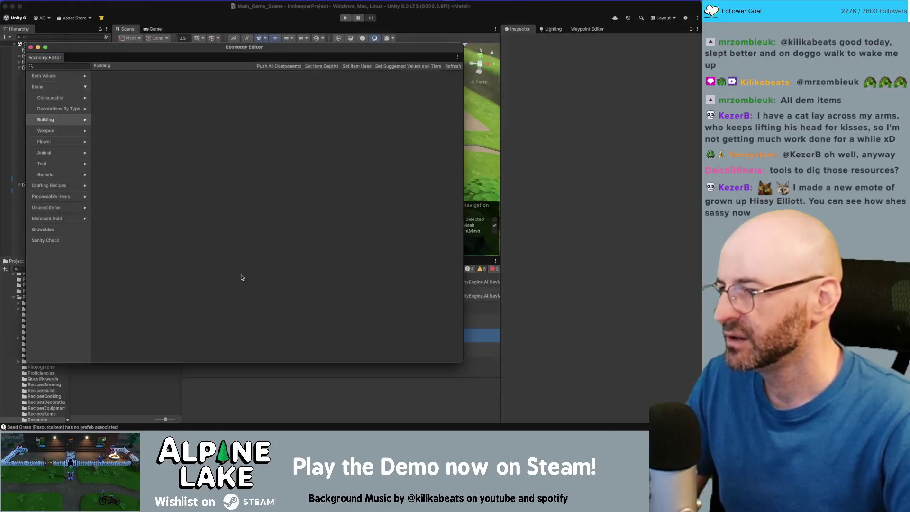
Step: Raise the Economy Editor window and browse the Consumable, Decorations By Type and Building categories
click(131, 52)
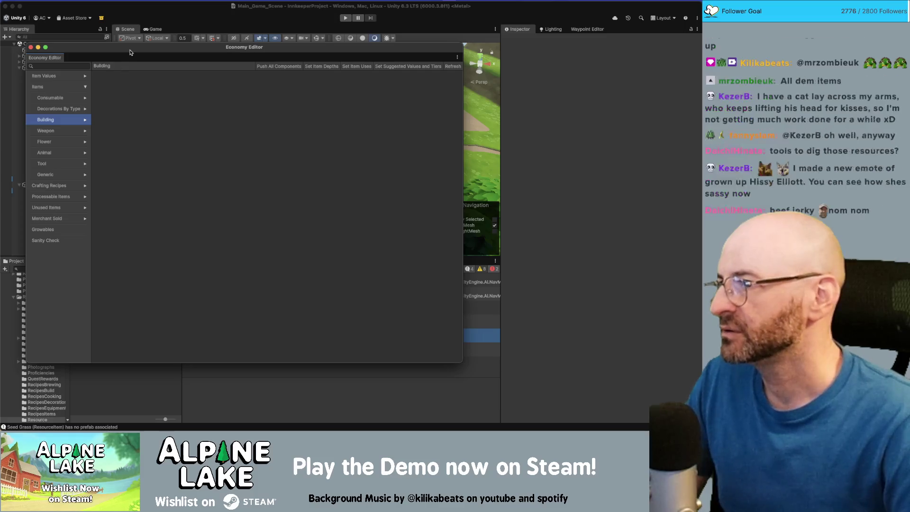
drag(130, 53, 136, 34)
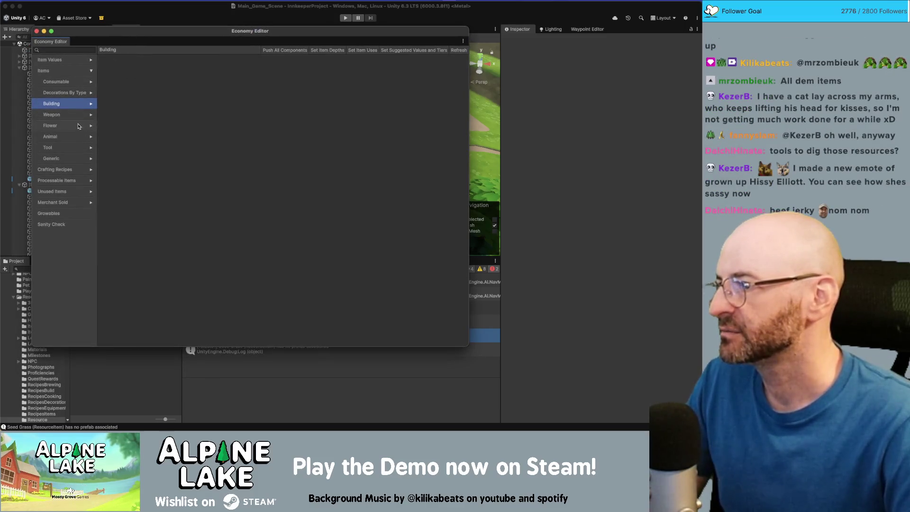
click(74, 87)
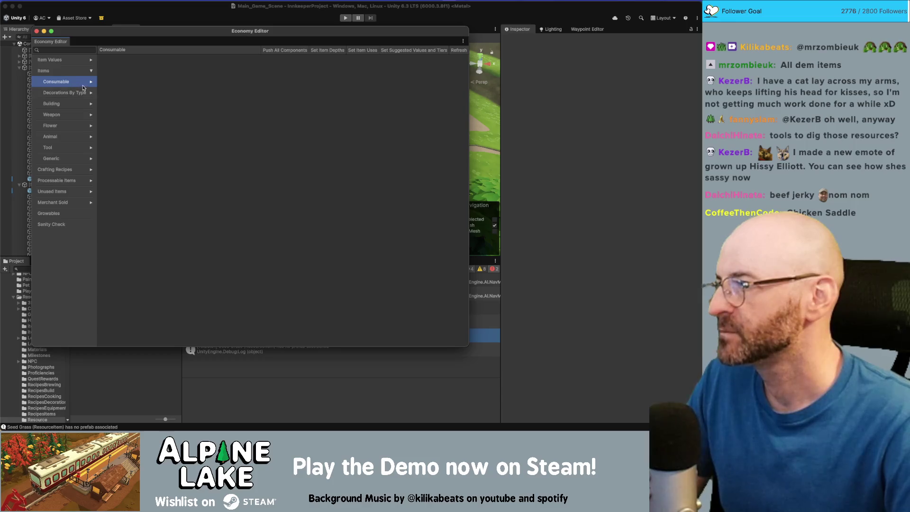
click(90, 83)
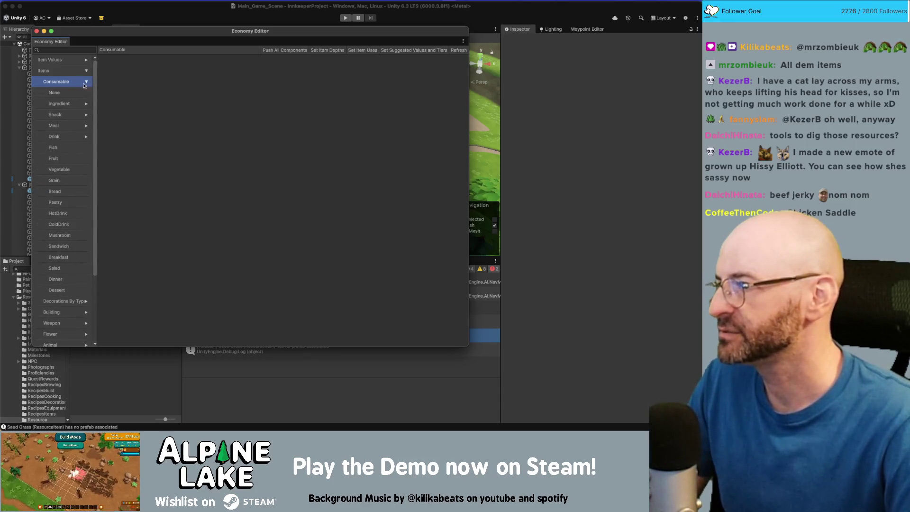
click(85, 82)
click(76, 93)
click(89, 94)
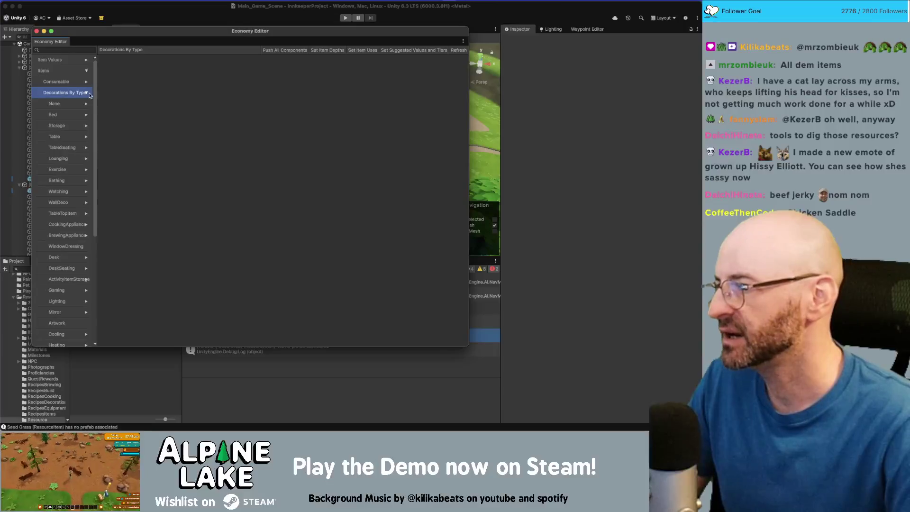
click(89, 95)
click(76, 104)
click(92, 105)
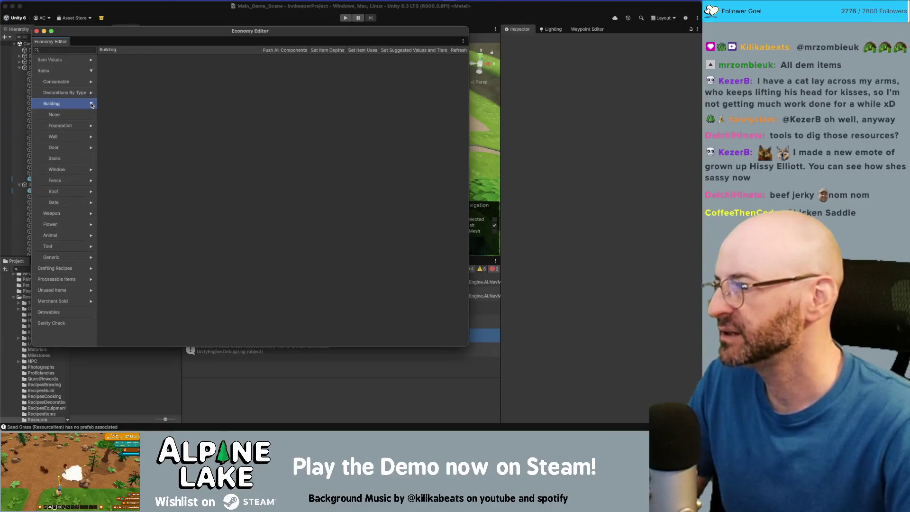
click(91, 105)
Step: Browse the Weapon, Flower, Animal and Tool item categories
click(75, 114)
click(93, 115)
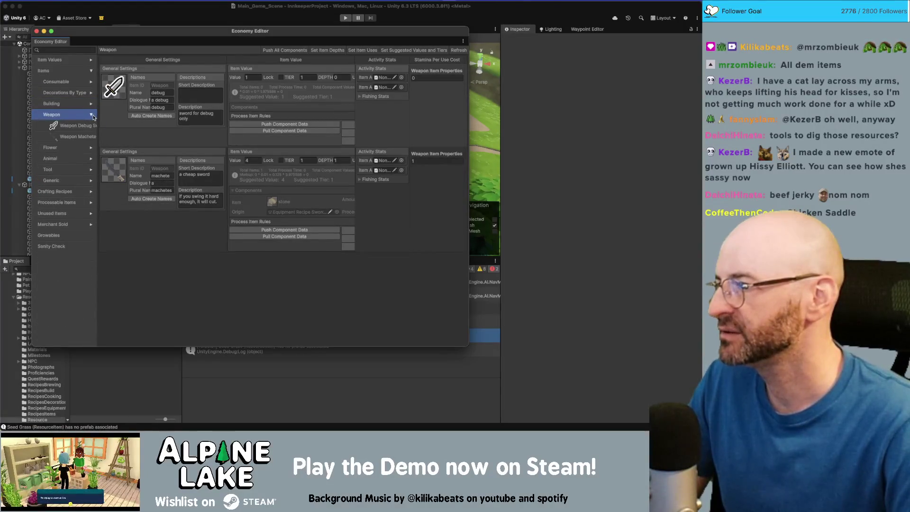
click(91, 115)
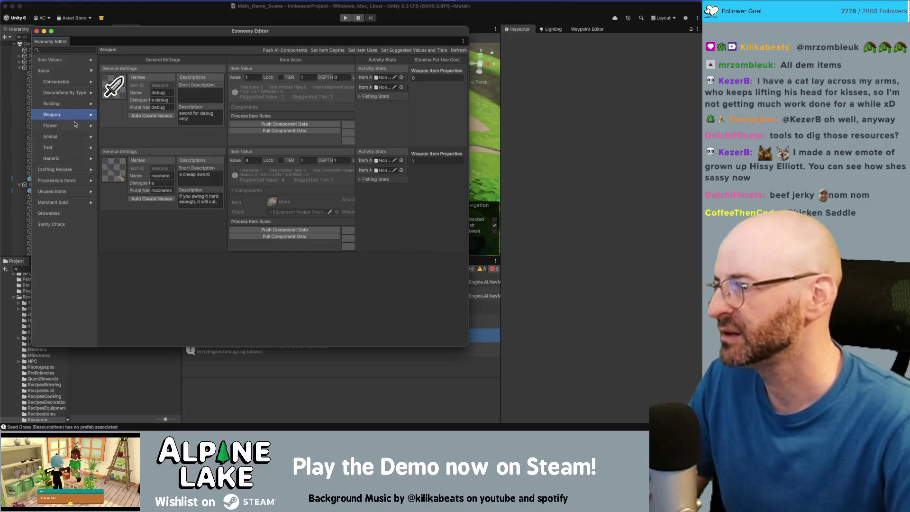
click(75, 125)
click(91, 127)
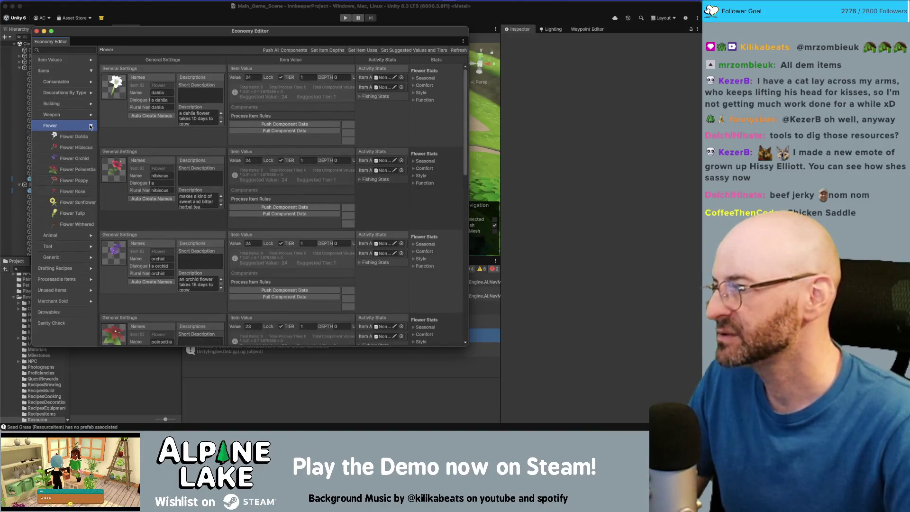
click(90, 126)
click(80, 137)
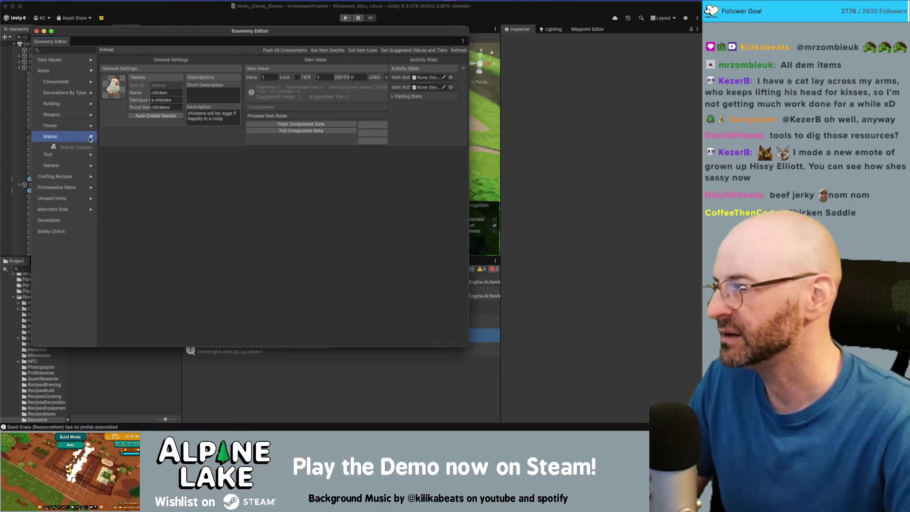
click(78, 148)
Step: Expand Generic > Consumable and open Resource Granulated Salt's details
click(88, 159)
click(90, 159)
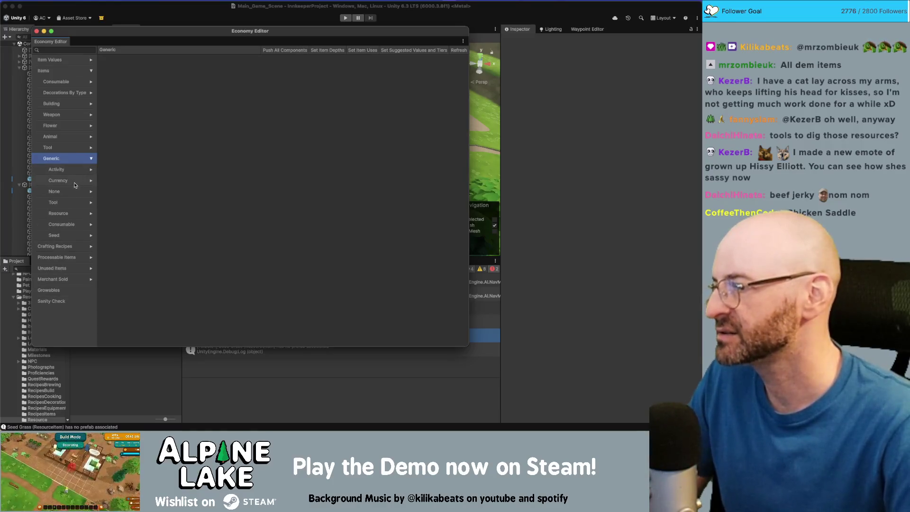
click(72, 236)
click(75, 224)
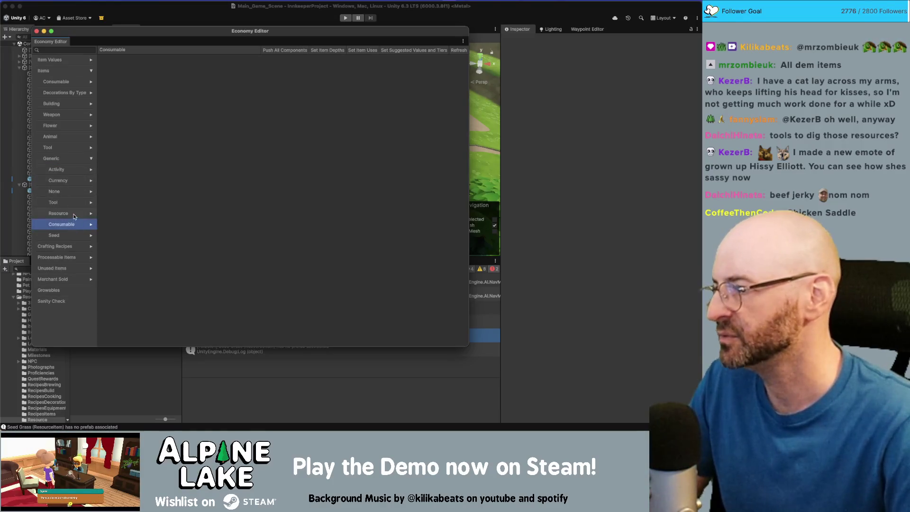
click(76, 214)
click(93, 225)
click(92, 225)
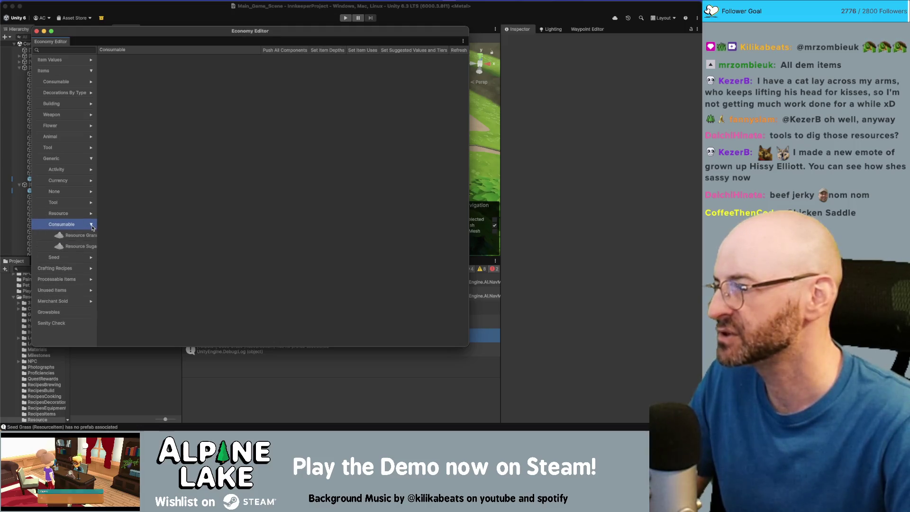
click(79, 236)
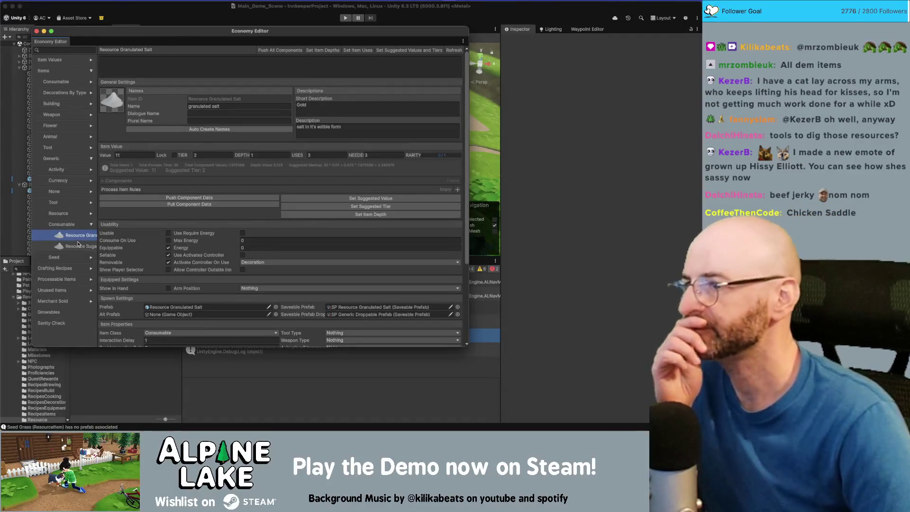
Step: Review Resource Sugar's values, then open the empty Generic Activity category
click(78, 247)
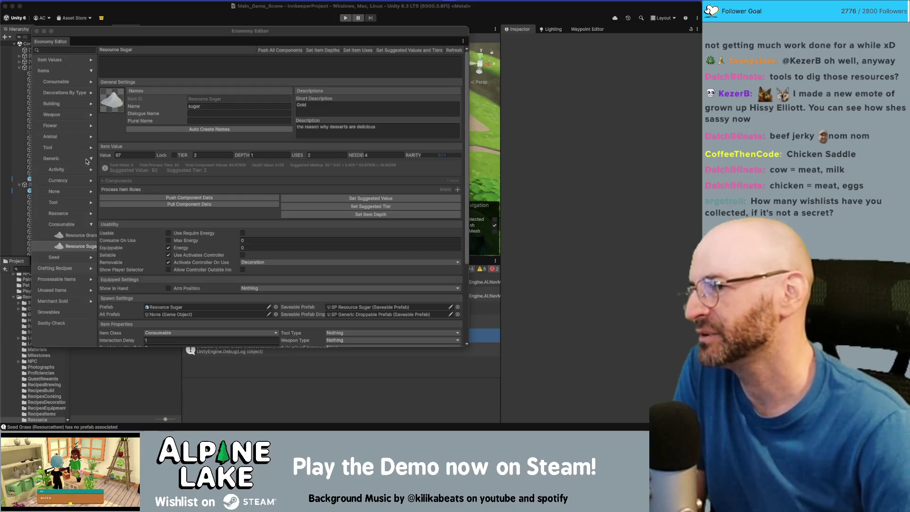
click(90, 170)
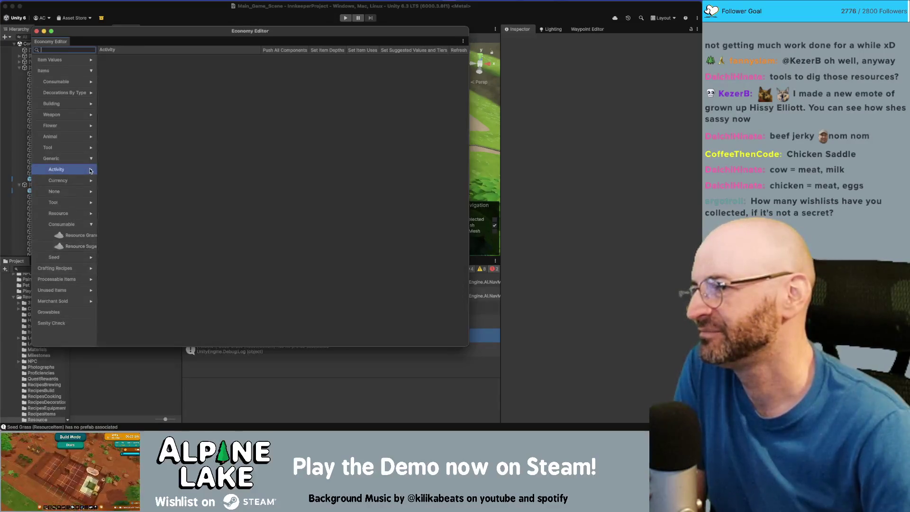
Step: Collapse the Items tree and list the build recipes under Crafting Recipes > BuildRecipe
click(89, 169)
click(90, 159)
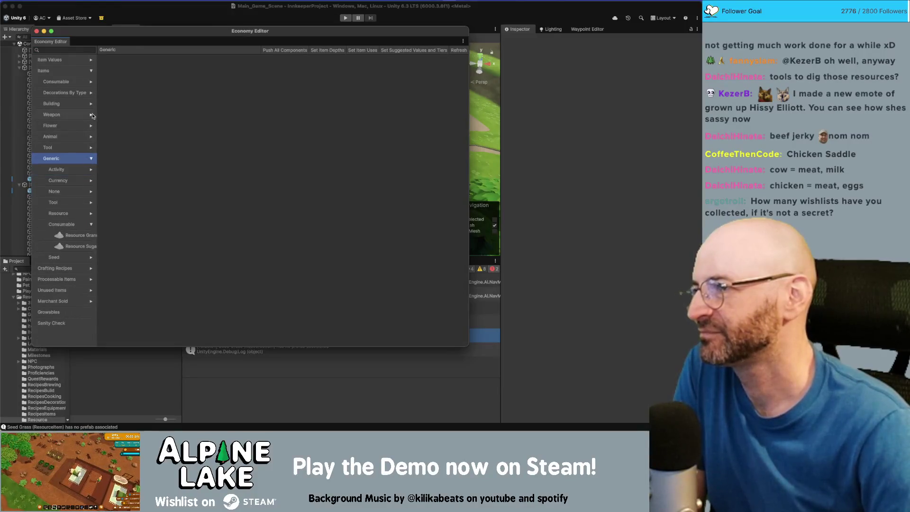
click(90, 71)
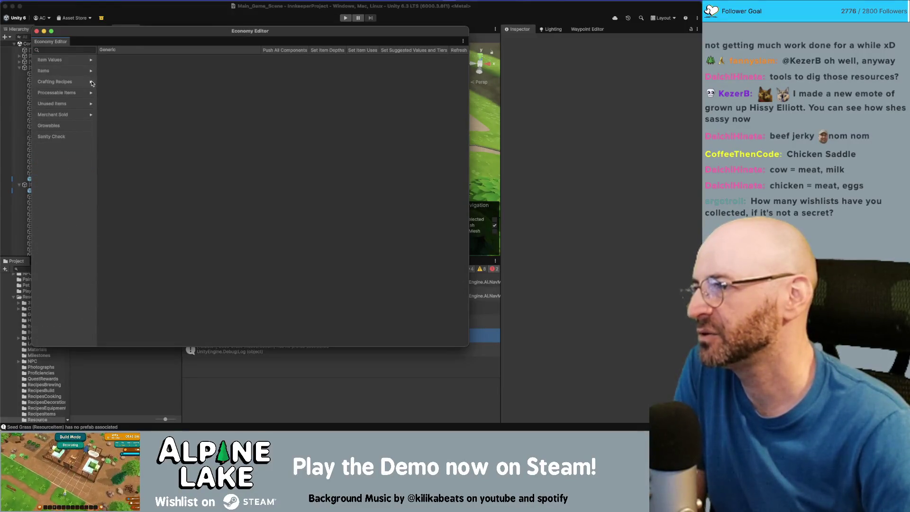
click(92, 82)
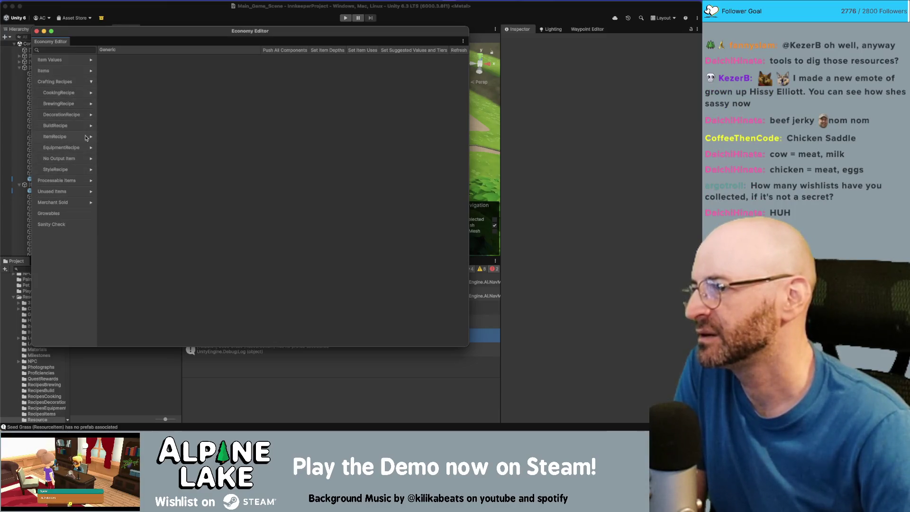
click(91, 137)
click(91, 137)
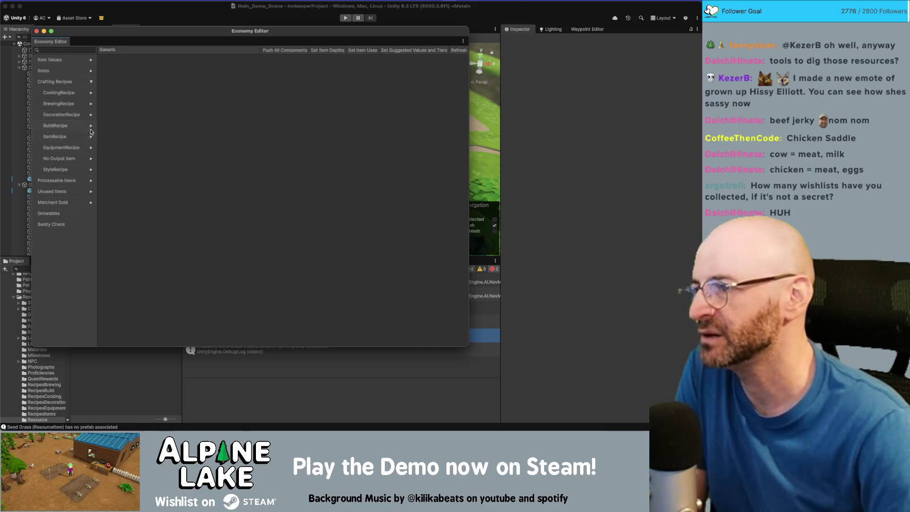
click(92, 129)
click(91, 126)
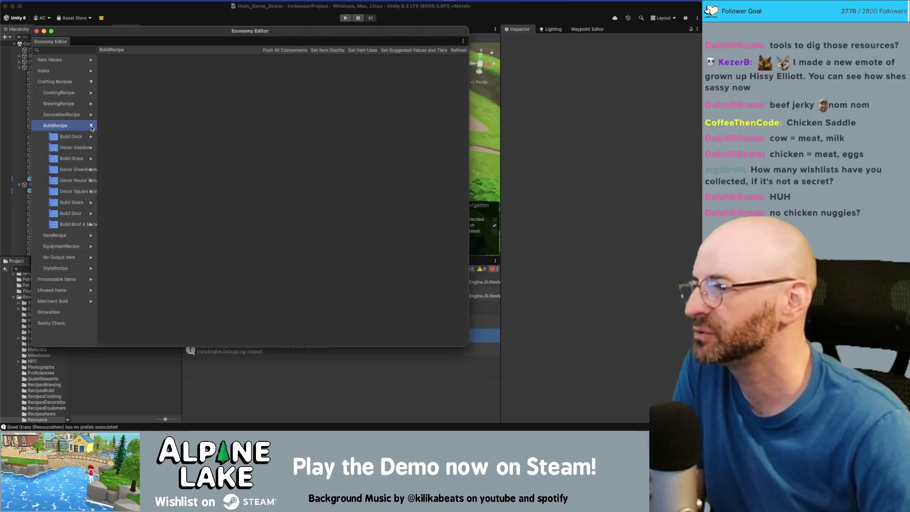
Step: Reveal the ingredients of Build Dock, Decor Gazebo, Build Grass and Decor Greenhouse
click(91, 137)
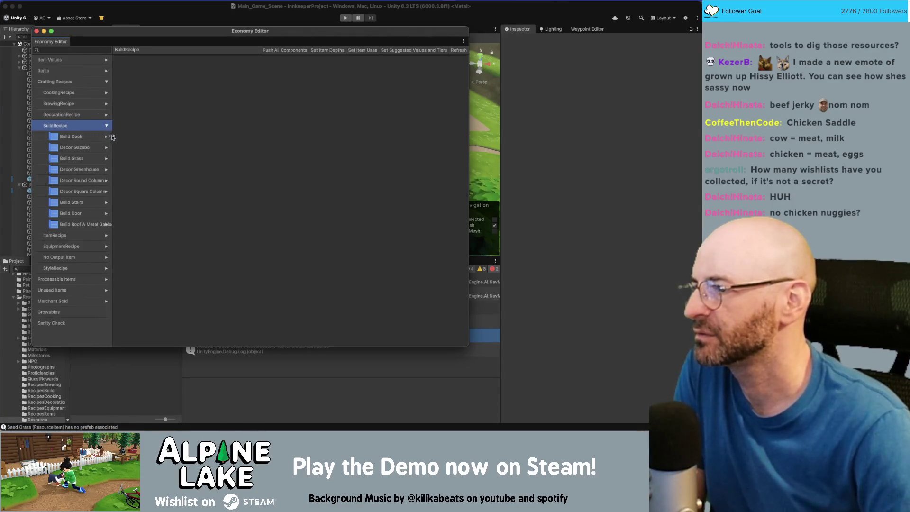
click(107, 138)
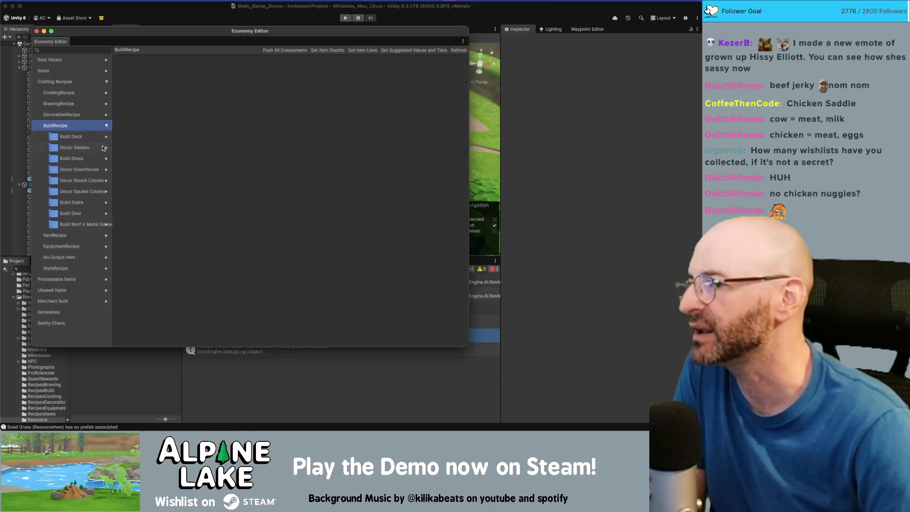
click(106, 148)
click(106, 149)
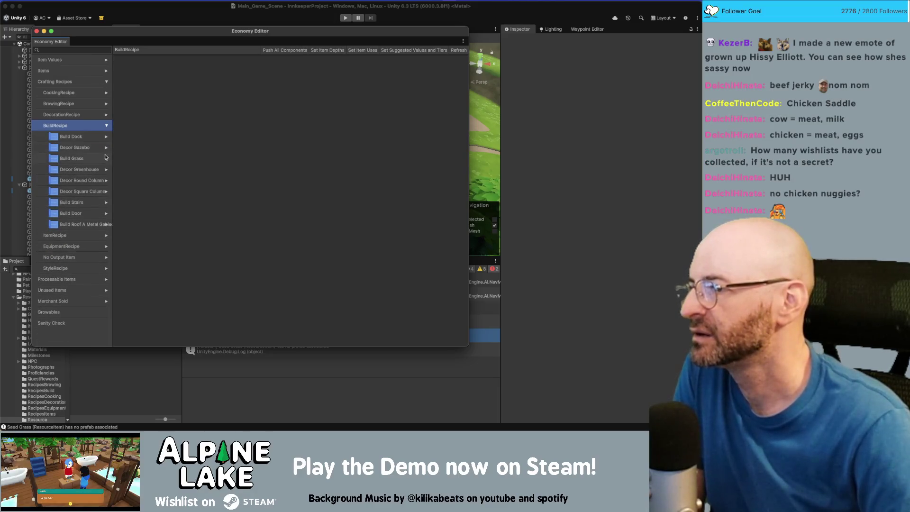
click(106, 158)
click(106, 159)
click(106, 170)
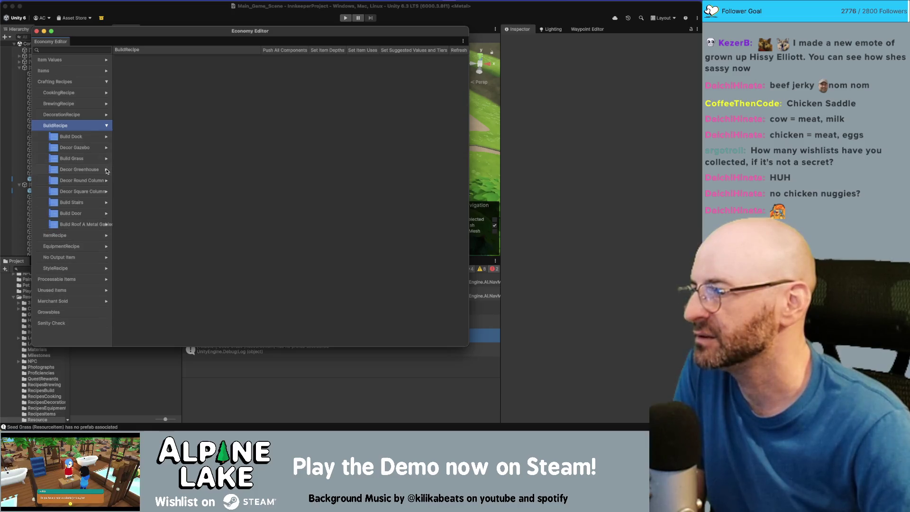
click(103, 170)
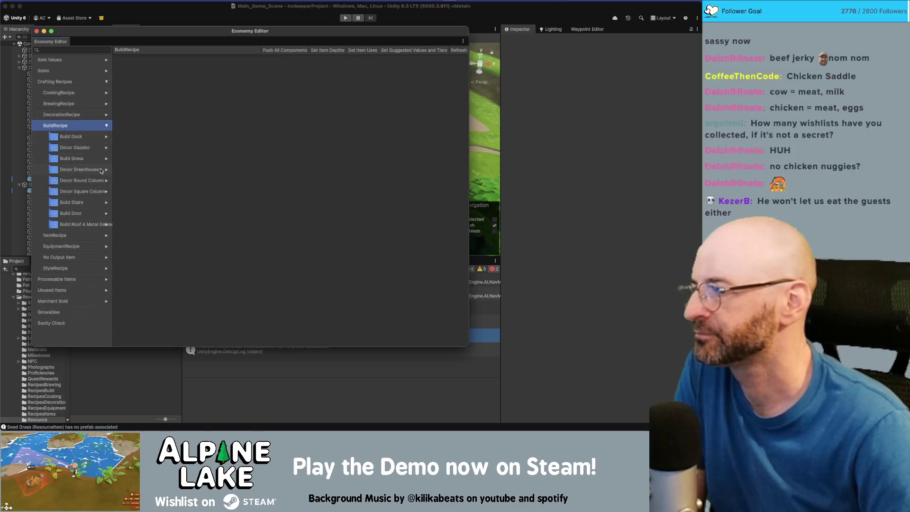
click(106, 170)
click(106, 171)
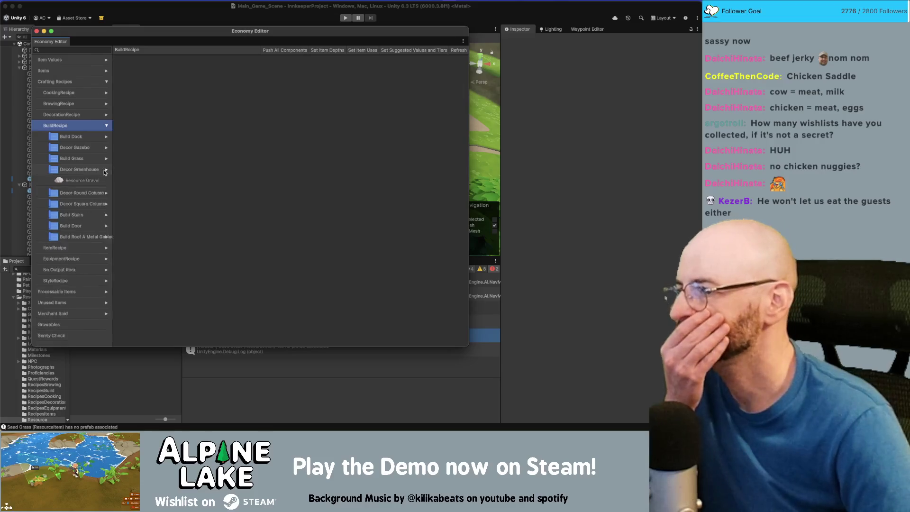
click(107, 171)
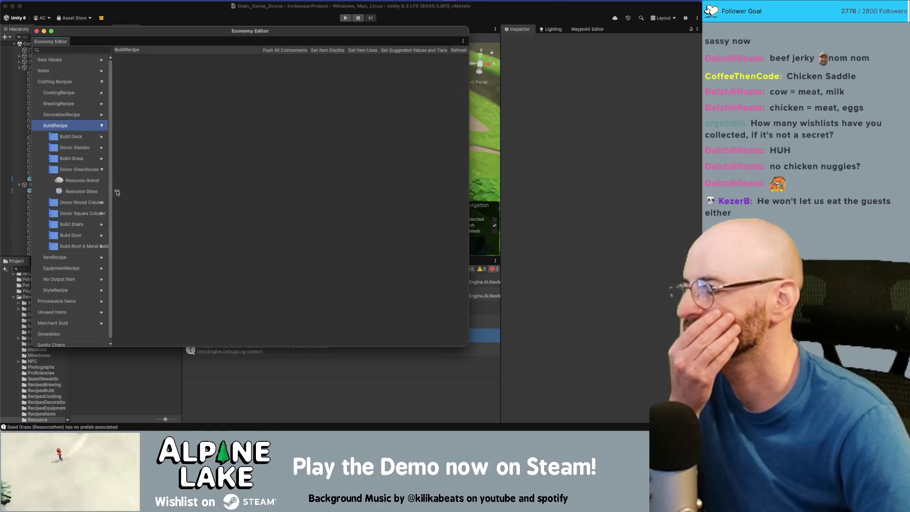
Step: Make the Economy Editor taller, then open ItemRecipe and Resource Ancient Staff's ingredients
drag(185, 346, 185, 404)
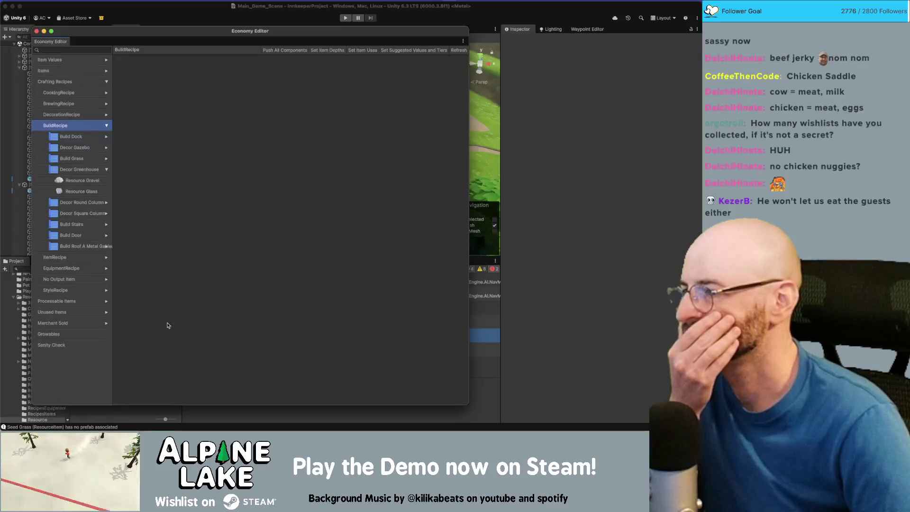
click(106, 171)
click(106, 171)
click(106, 170)
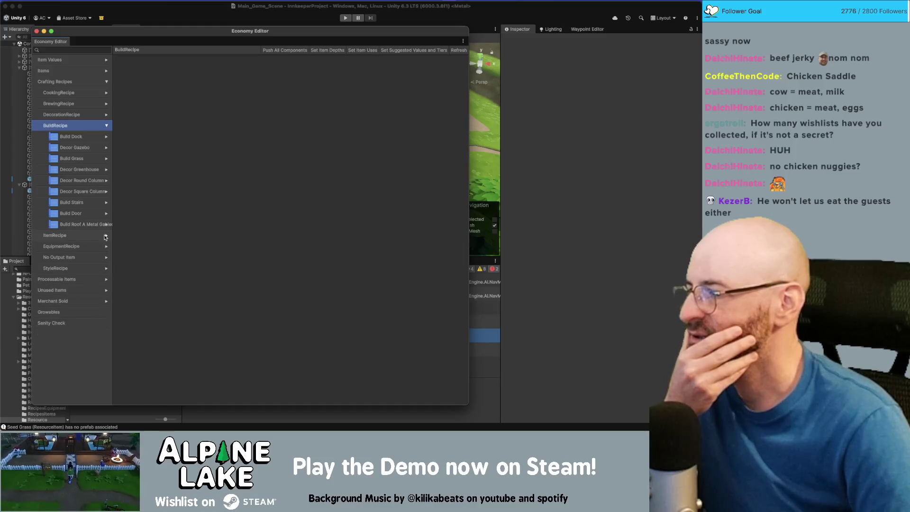
click(106, 238)
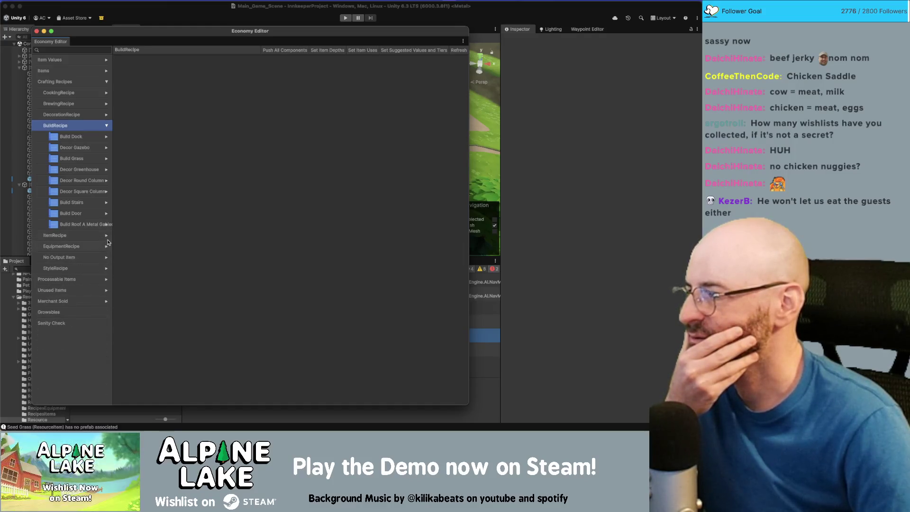
click(106, 238)
click(107, 238)
click(106, 247)
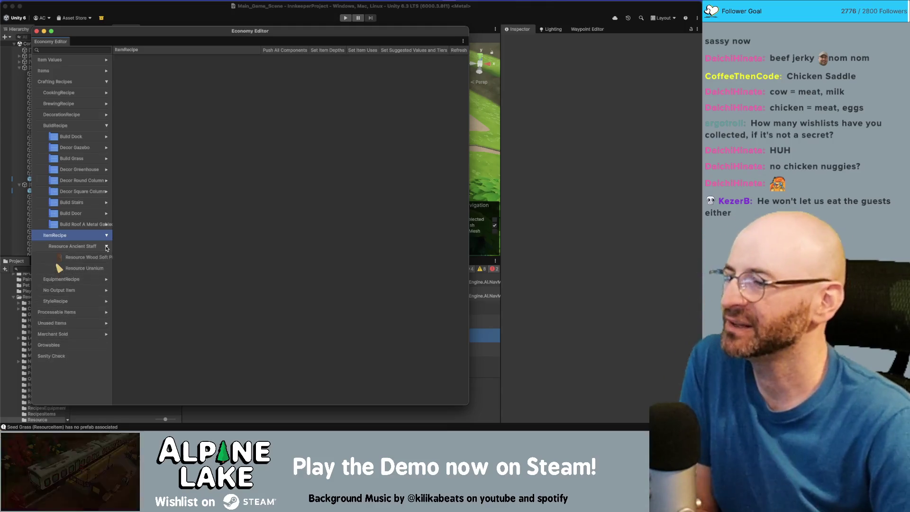
Step: Inspect the Wood Soft Plank and Uranium ingredients, then collapse Resource Ancient Staff
click(95, 256)
click(92, 268)
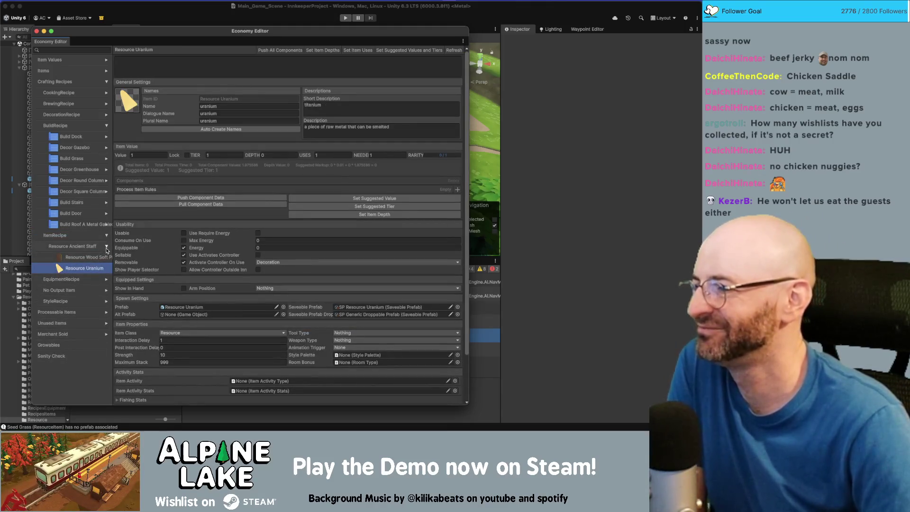
click(106, 246)
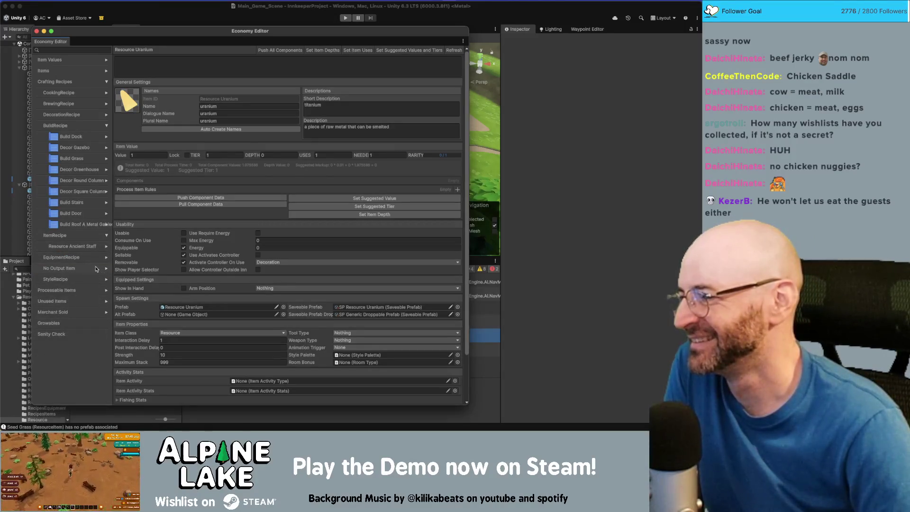
Step: Open Build Recipe Gondola under No Output Item and start choosing its result item
click(105, 268)
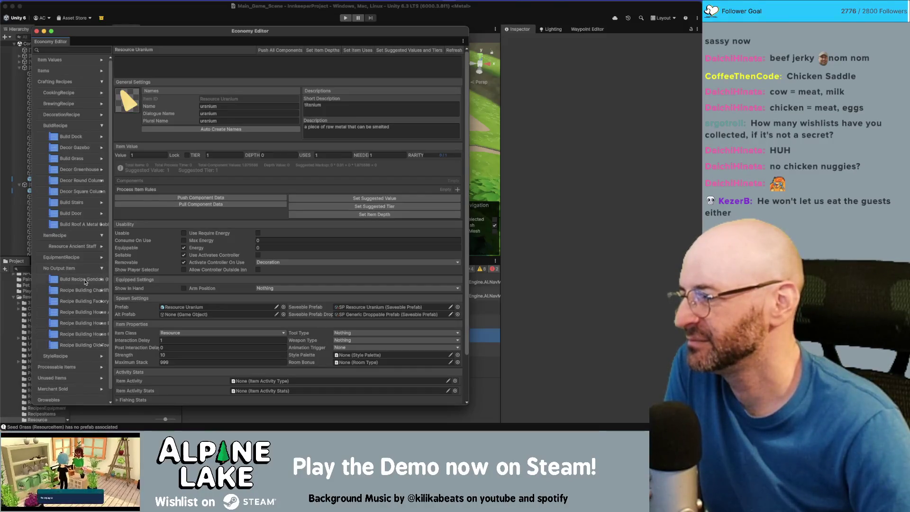
click(85, 280)
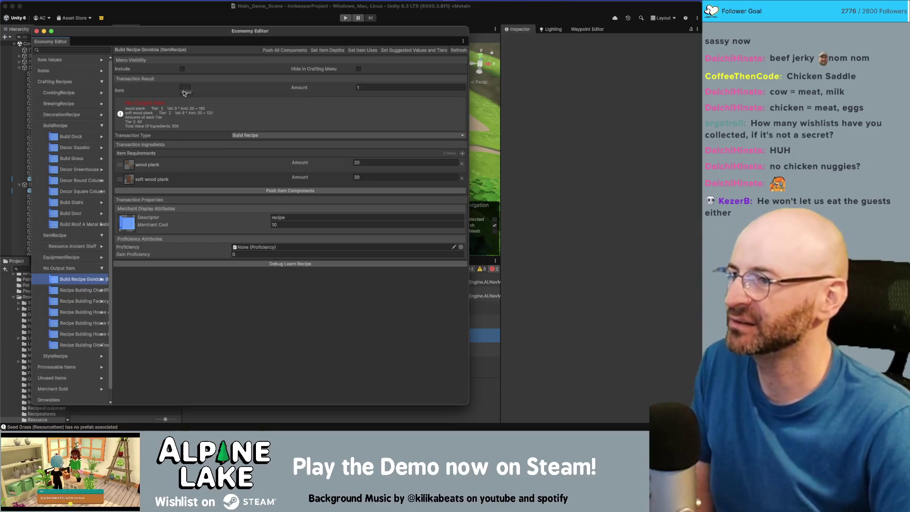
click(185, 92)
Step: Search the inventory item picker for 'gondola'
text(gonda)
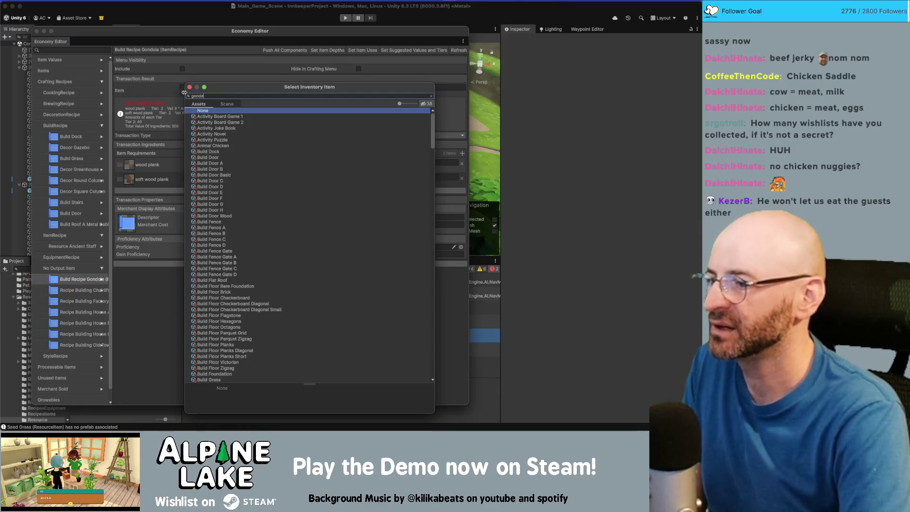
key(BackSpace)
text(ola)
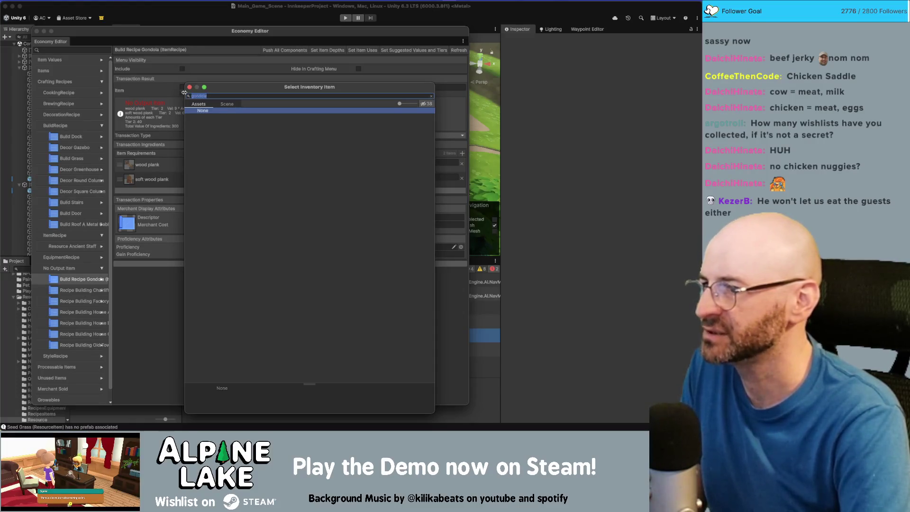
Step: Close the picker, widen the recipe list, and open Recipe Building Chairlift (20 aluminum, 20 titanium)
key(Escape)
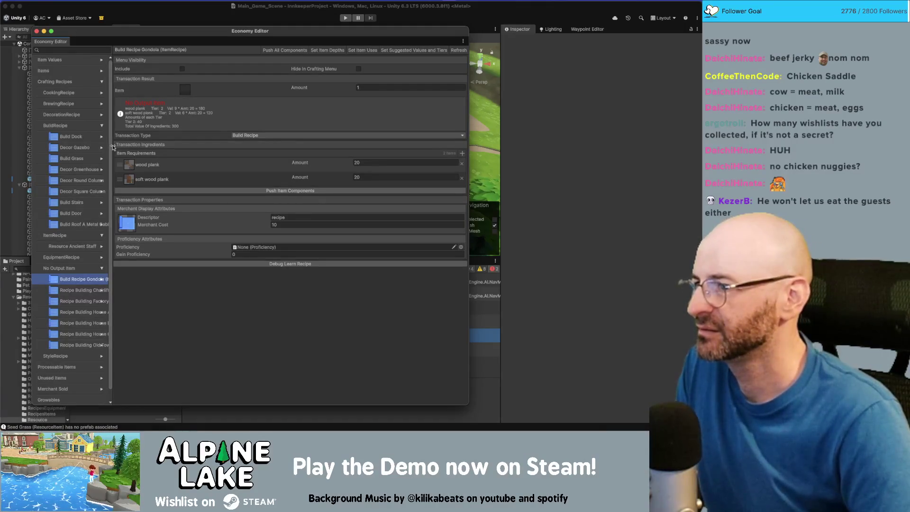
drag(112, 147, 156, 153)
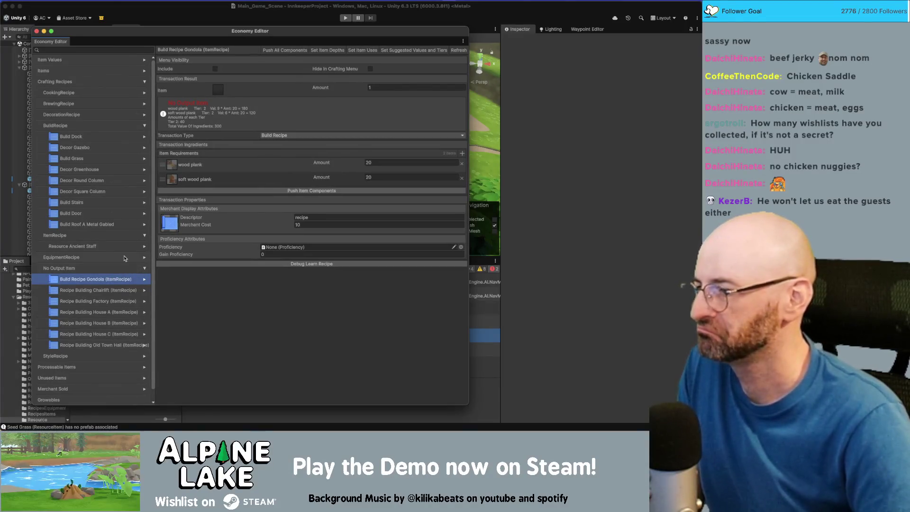
click(115, 290)
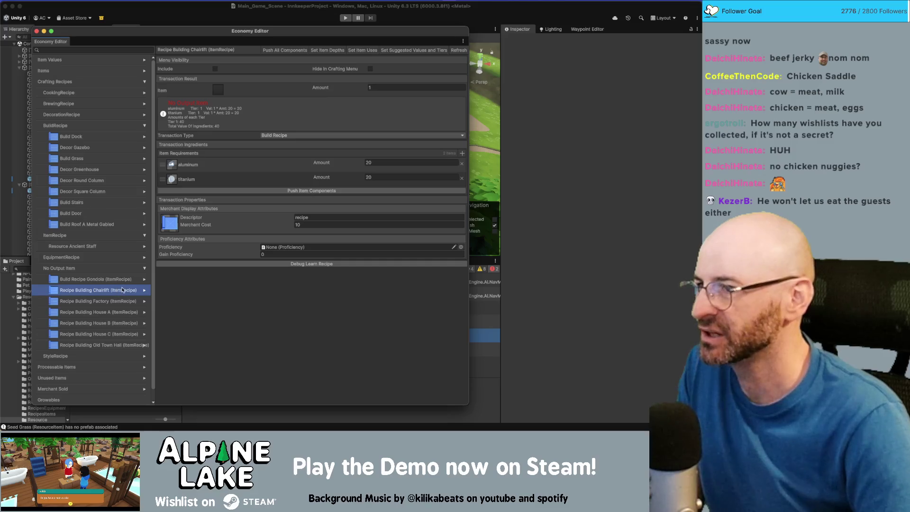
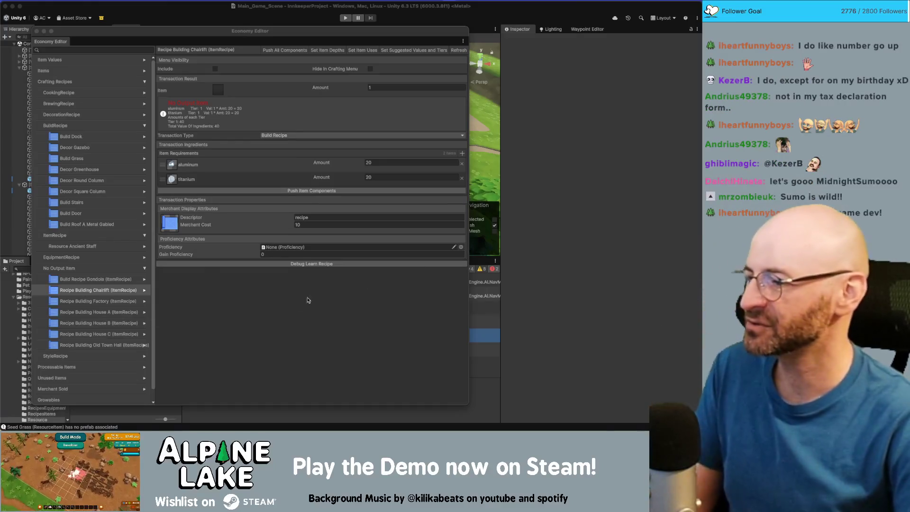
Step: Expand Processable Items and Unused Items in the Economy Editor, peek into Loom, and widen the editor
click(144, 367)
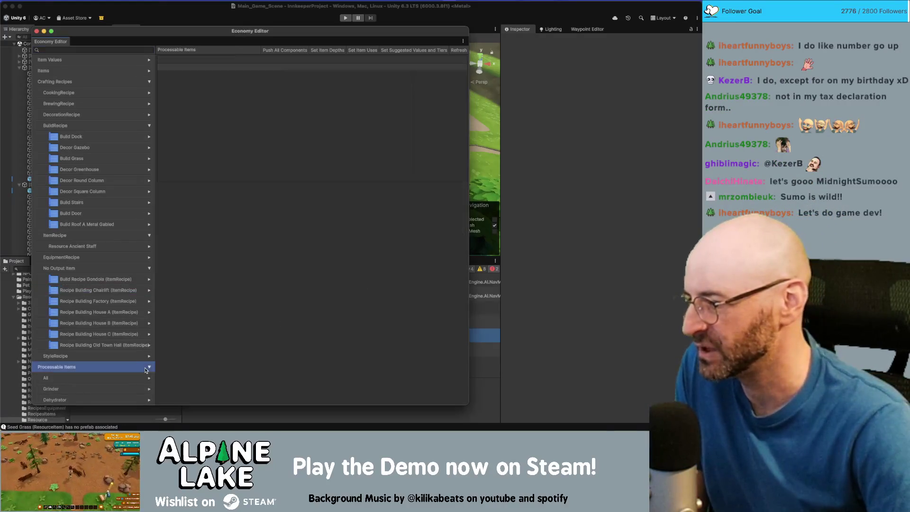
scroll(down, 3)
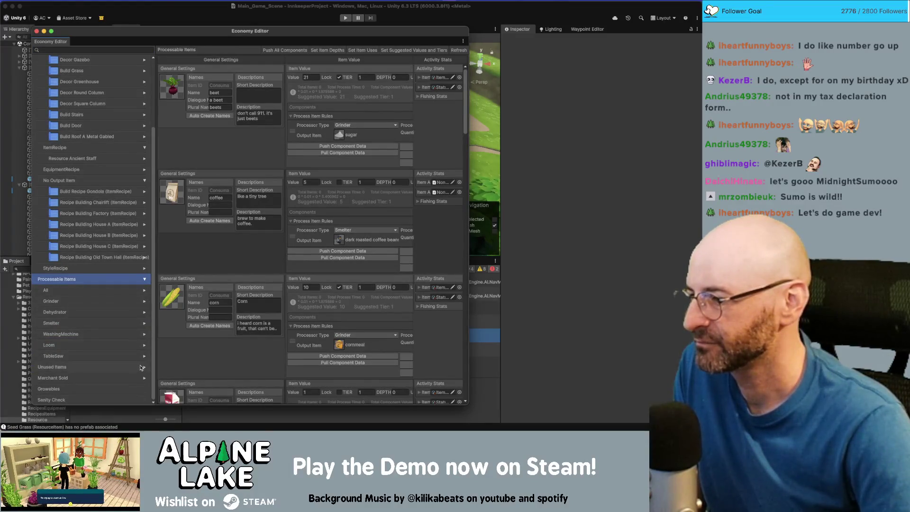
click(144, 368)
scroll(down, 3)
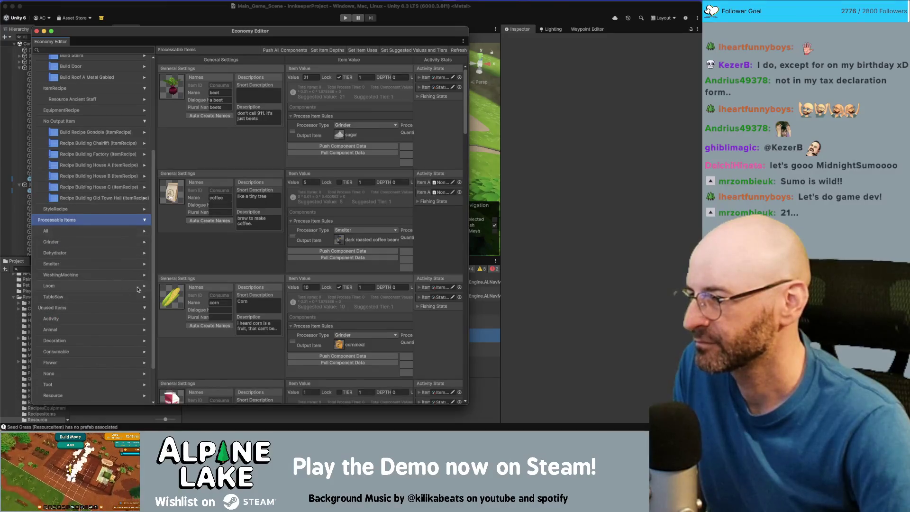
click(144, 286)
click(144, 287)
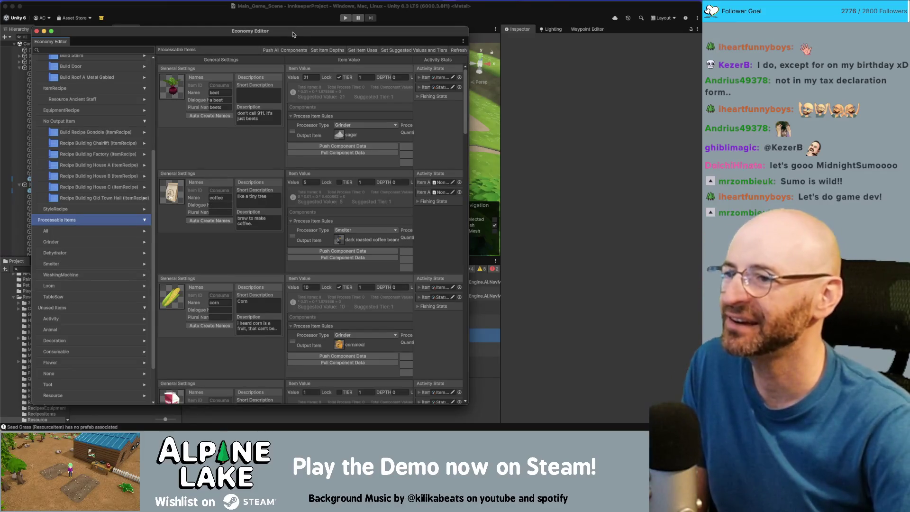
drag(466, 98, 533, 119)
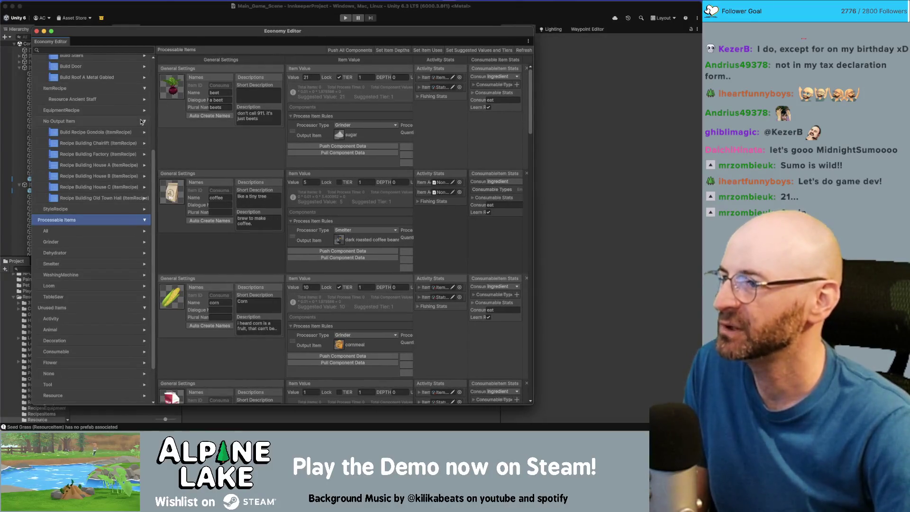
Step: Collapse the No Output Item, ItemRecipe, Crafting Recipes, Processable Items and Unused Items groups, then bring Miro forward
click(144, 121)
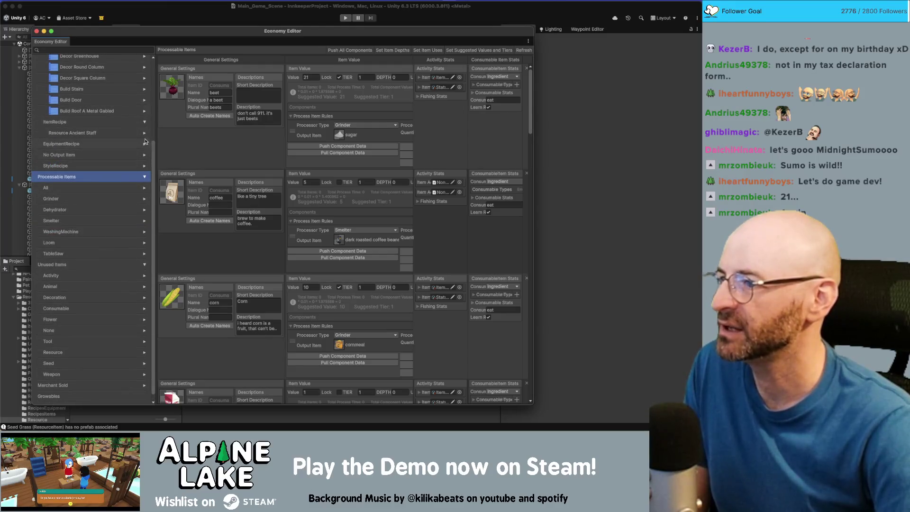
click(145, 122)
scroll(up, 3)
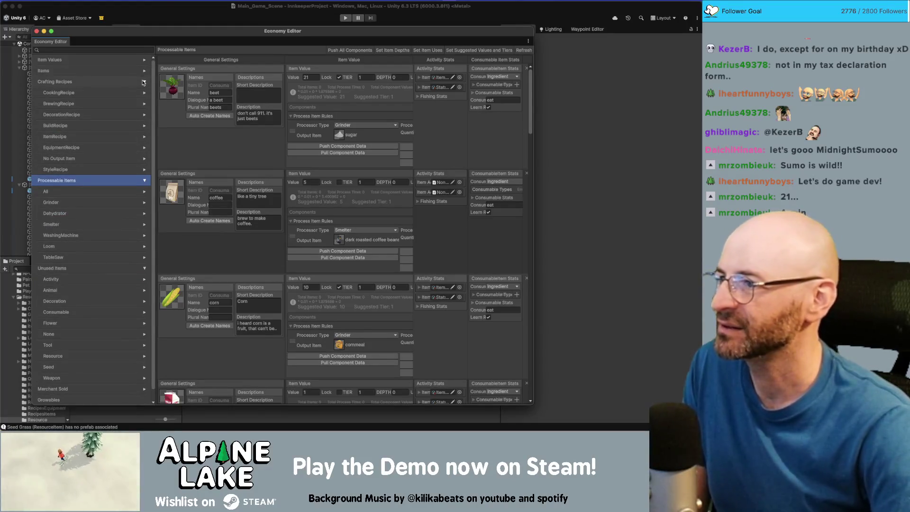
click(145, 82)
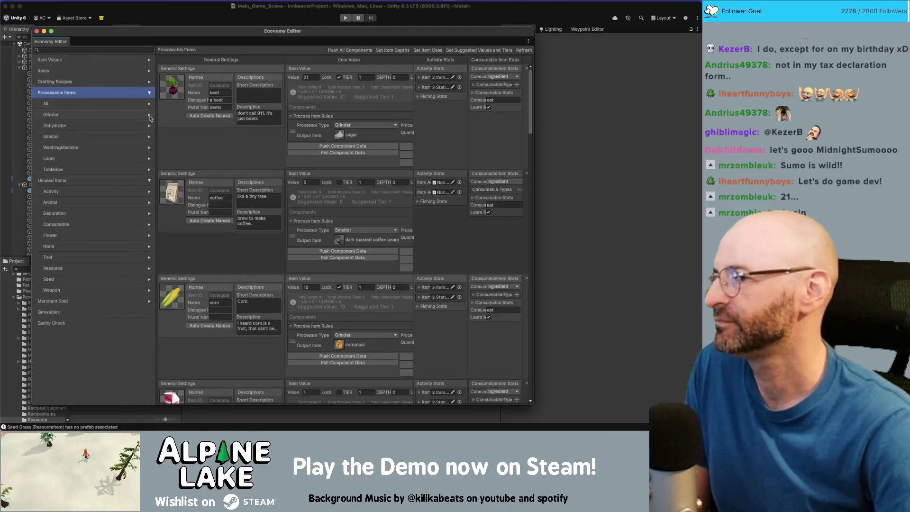
click(149, 94)
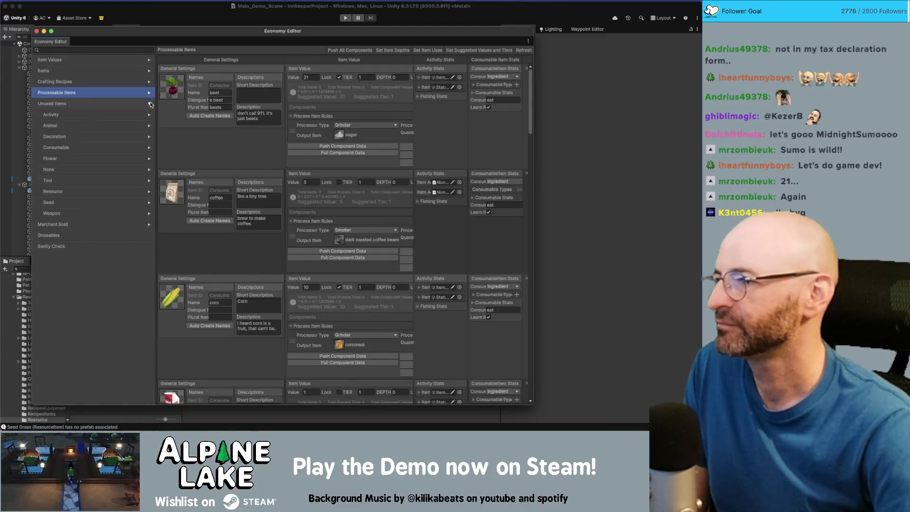
click(150, 104)
key(super+Tab)
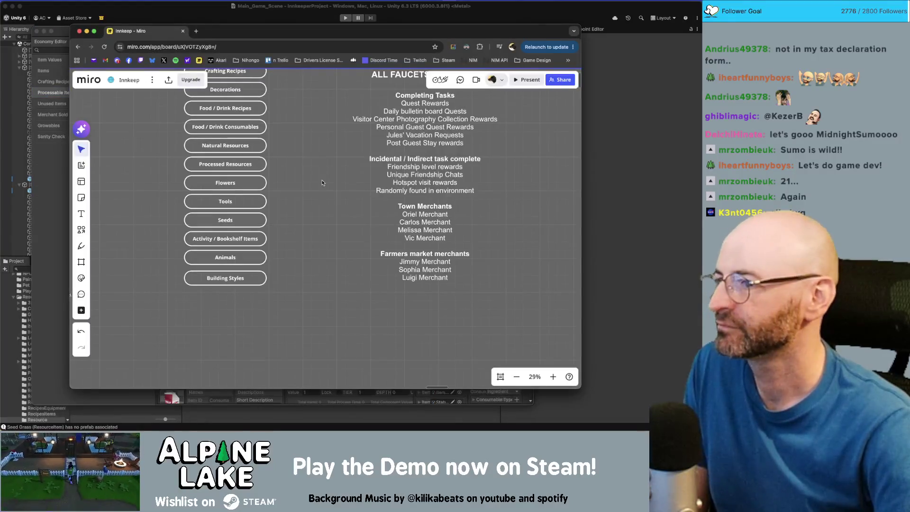
Step: Raise the ALL FAUCETS FOR ITEMS title, shift its list right, and duplicate the category pill column
scroll(down, 3)
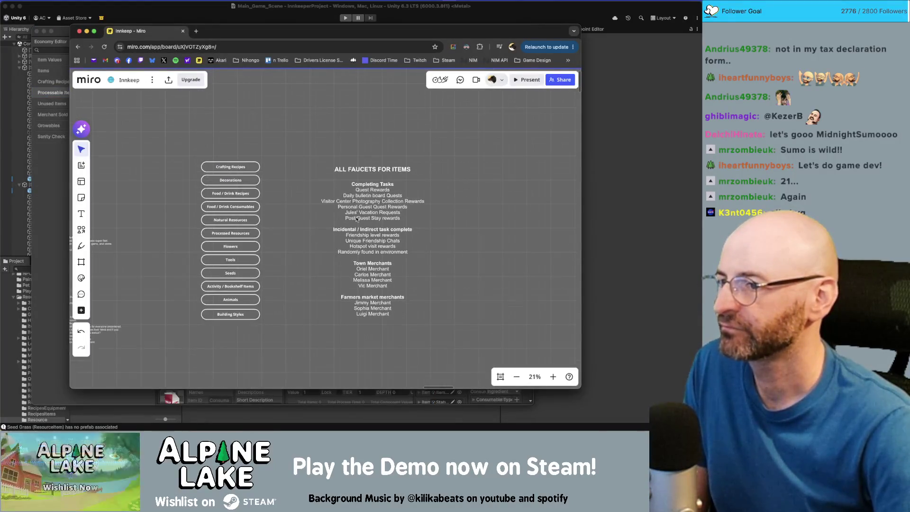
click(379, 240)
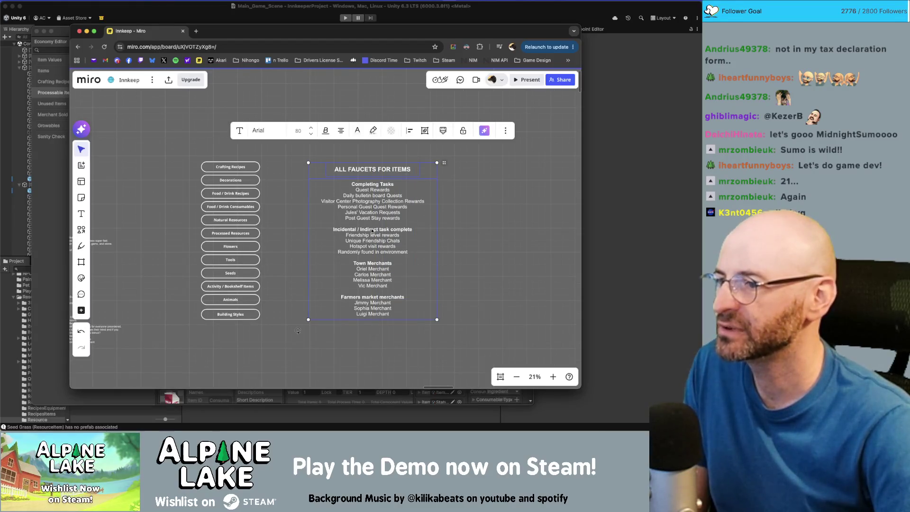
click(448, 224)
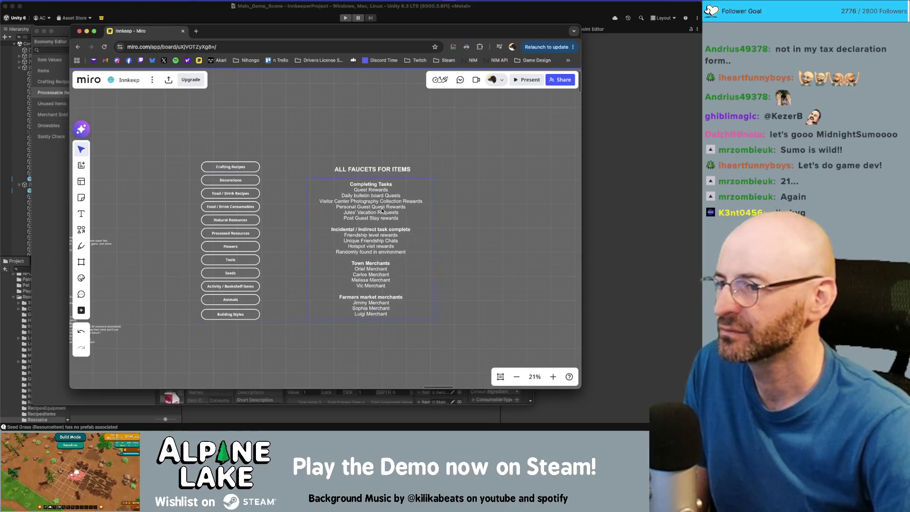
drag(397, 174, 394, 113)
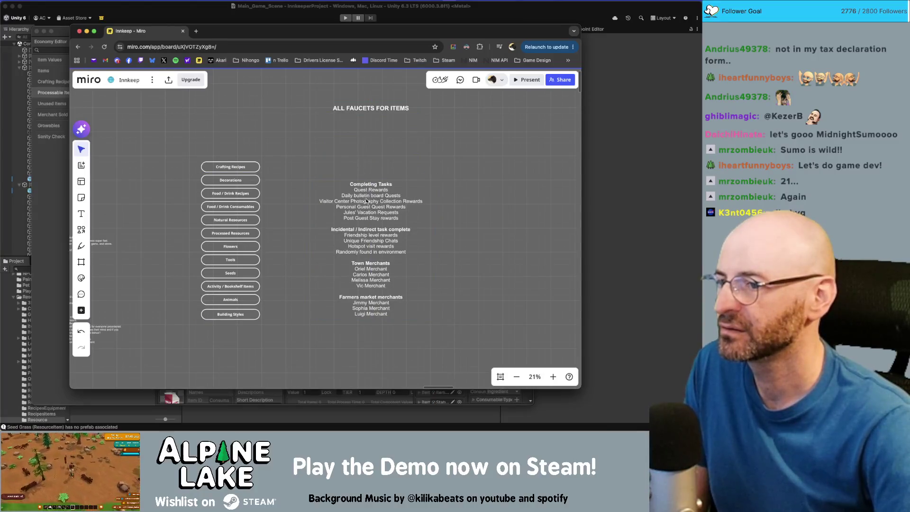
drag(366, 199, 434, 196)
drag(312, 157, 199, 324)
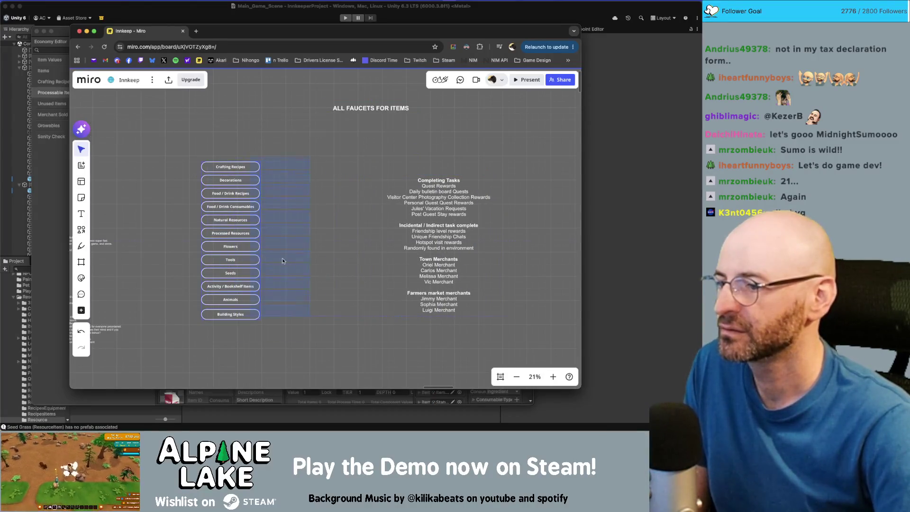
key(ctrl+d)
Step: Relabel the top duplicated pills Quest Rewards, Daily Bulletin board and Visitor Center Photo Collection
click(360, 166)
click(360, 165)
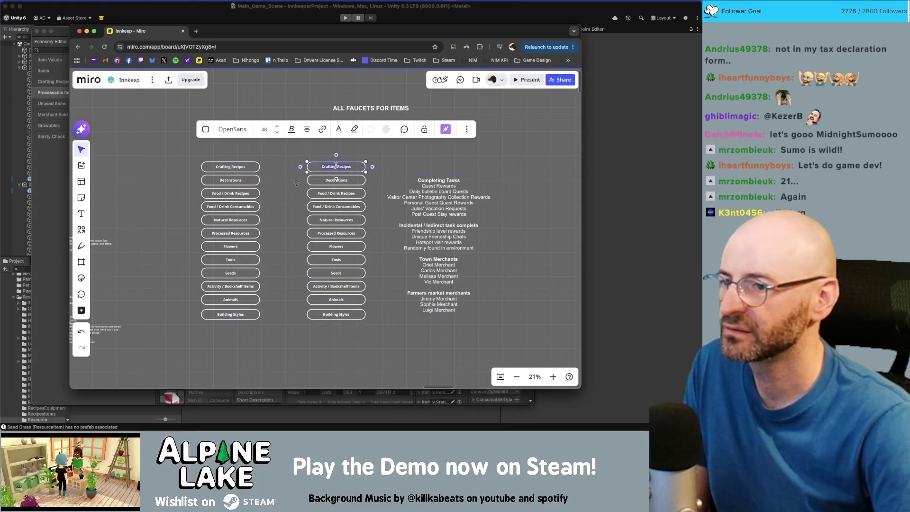
text(Quest Rewards)
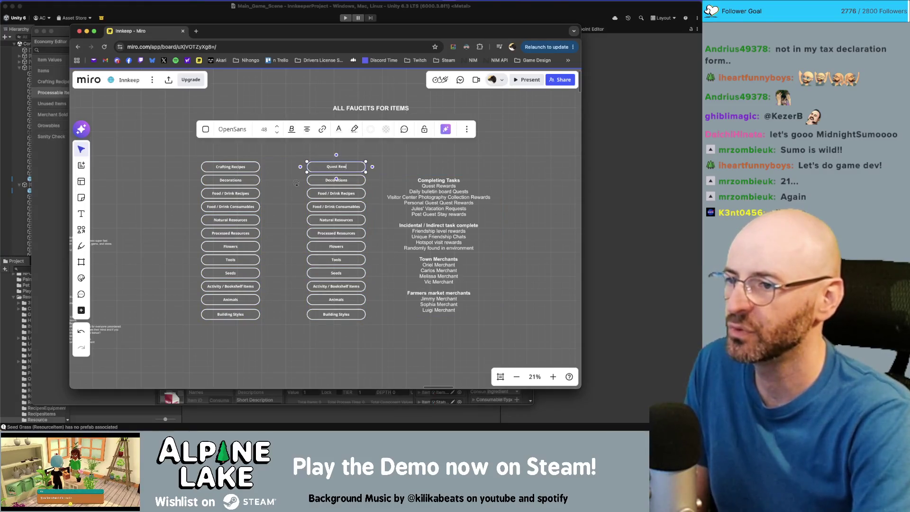
key(Escape)
double_click(350, 178)
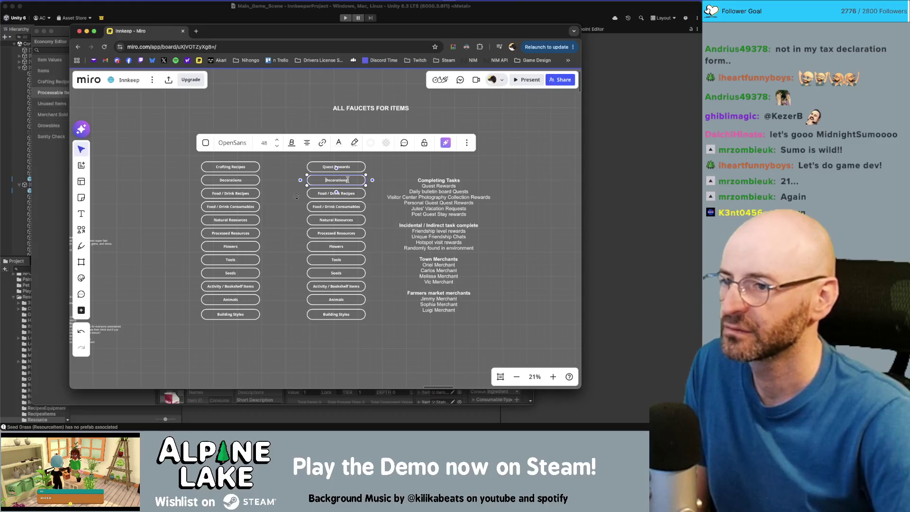
text(Daily Bull)
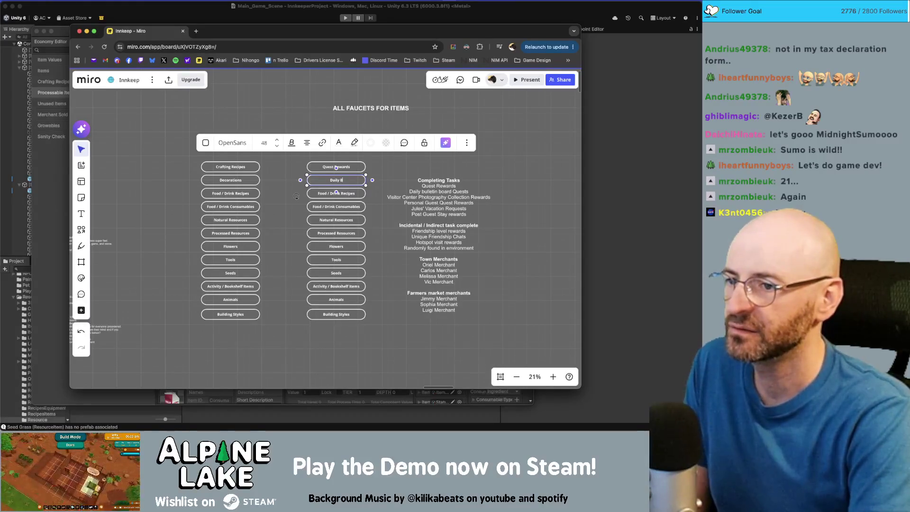
text(etin board)
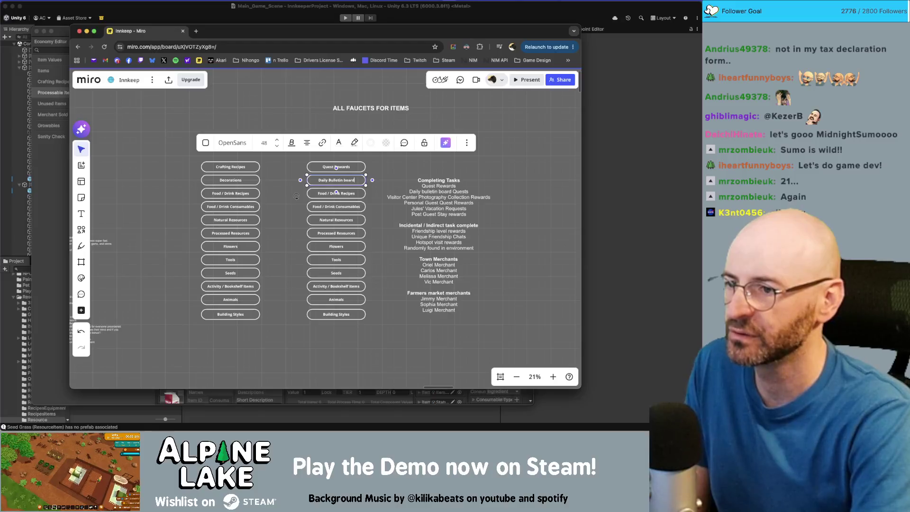
double_click(349, 191)
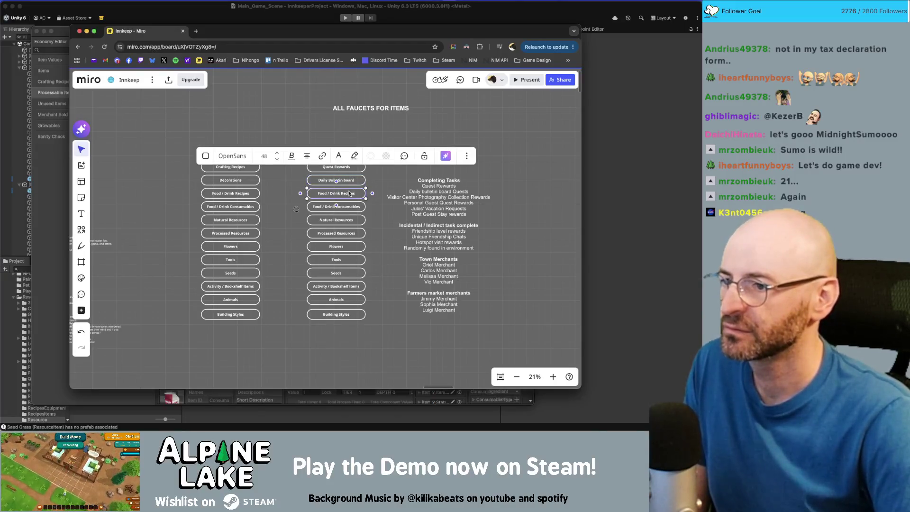
text(Visitor)
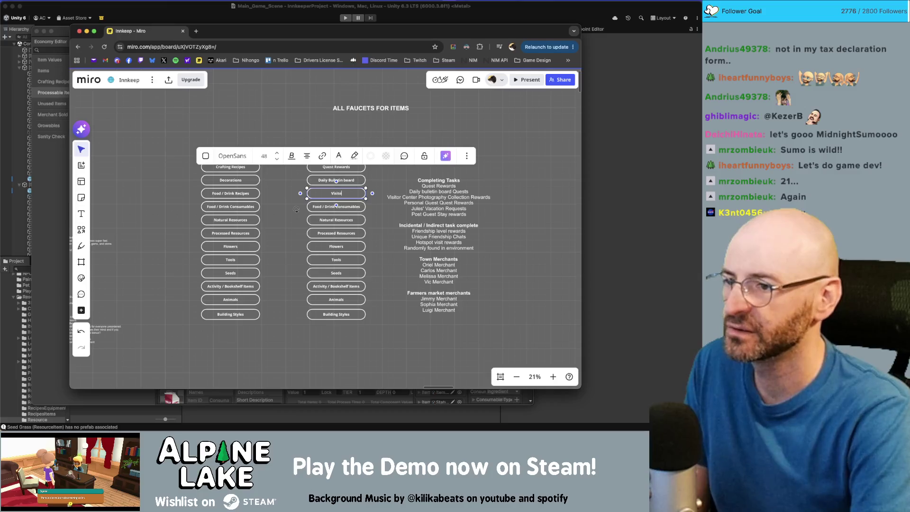
text( Center Photo Co)
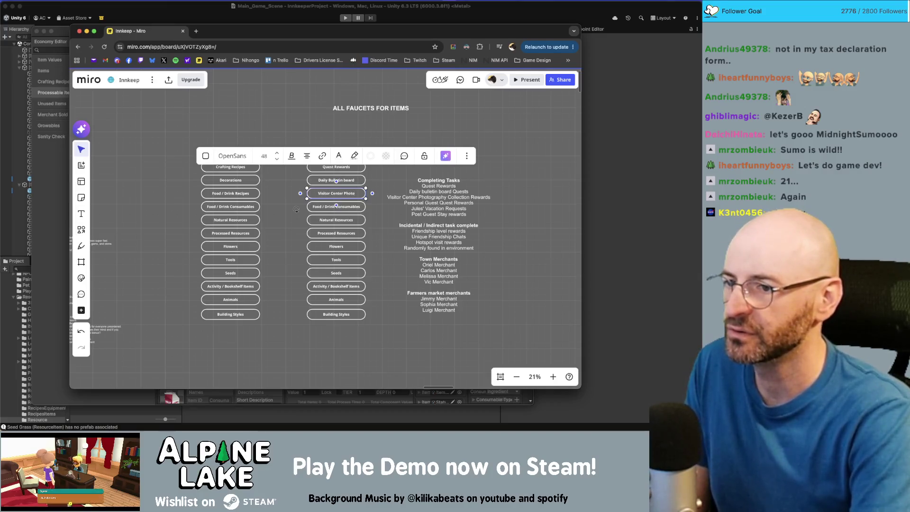
text(llection)
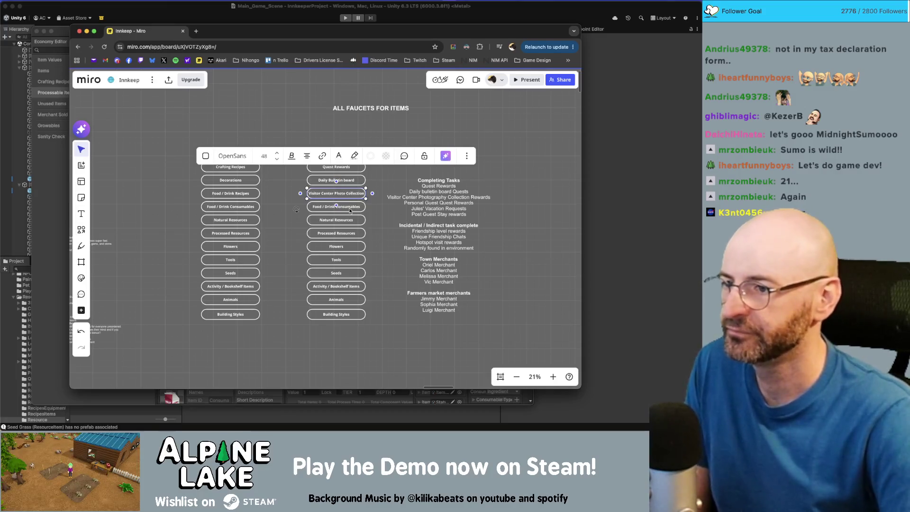
Step: Relabel the next pills with the Personal Guest, Spot Reward and Poseward texts
double_click(350, 208)
text(Personal Guest Quest)
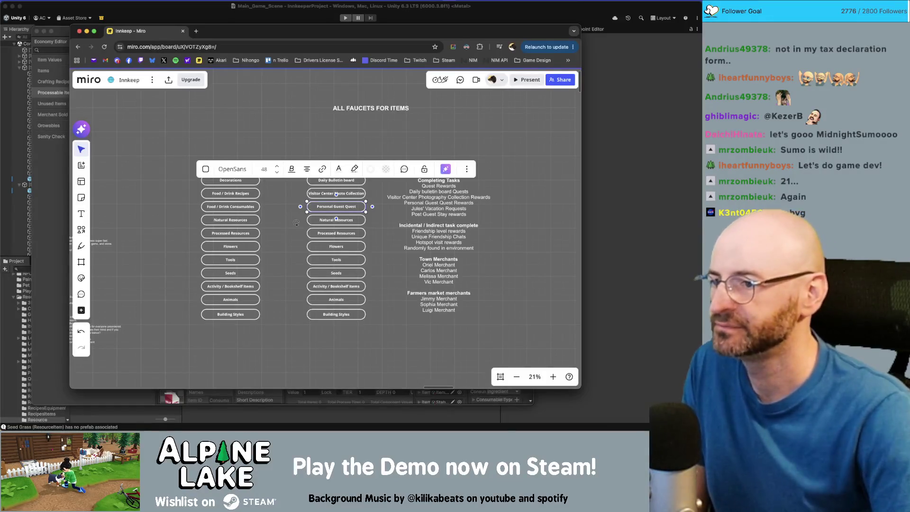
key(Tab)
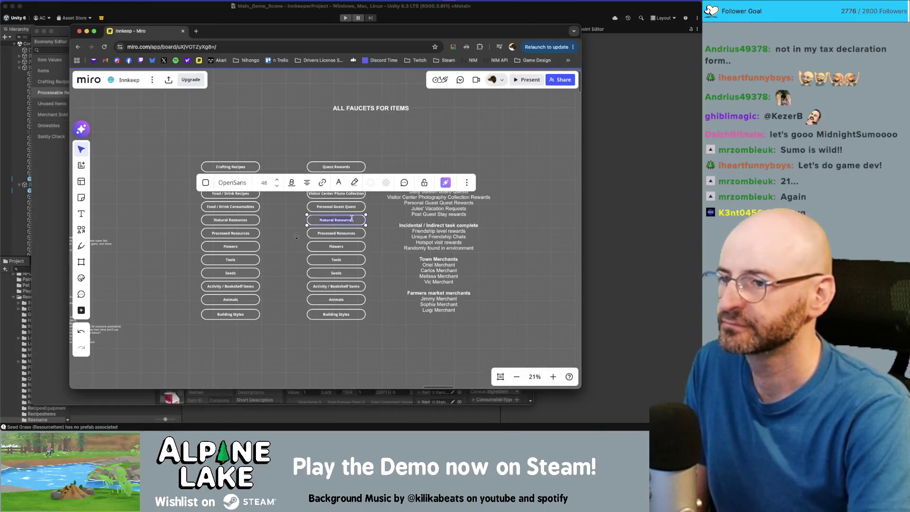
key(BackSpace)
text(Jules' Vacation)
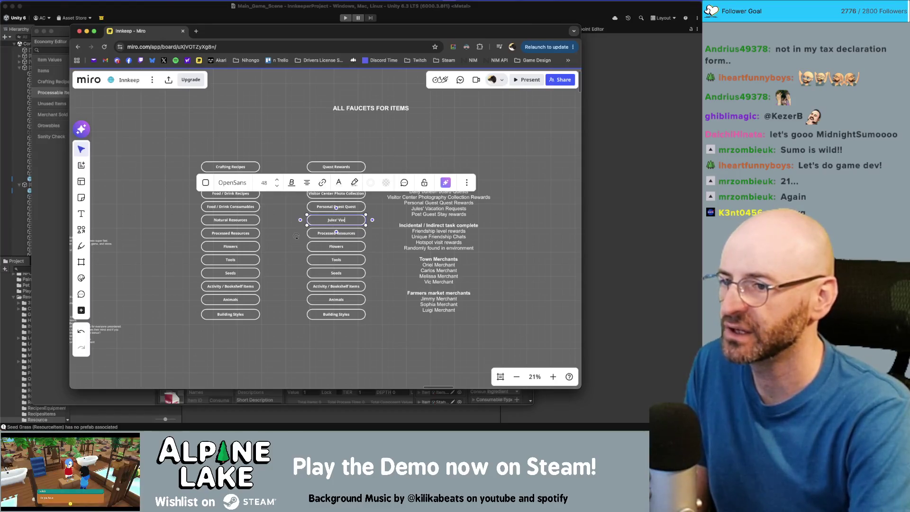
text( Spot)
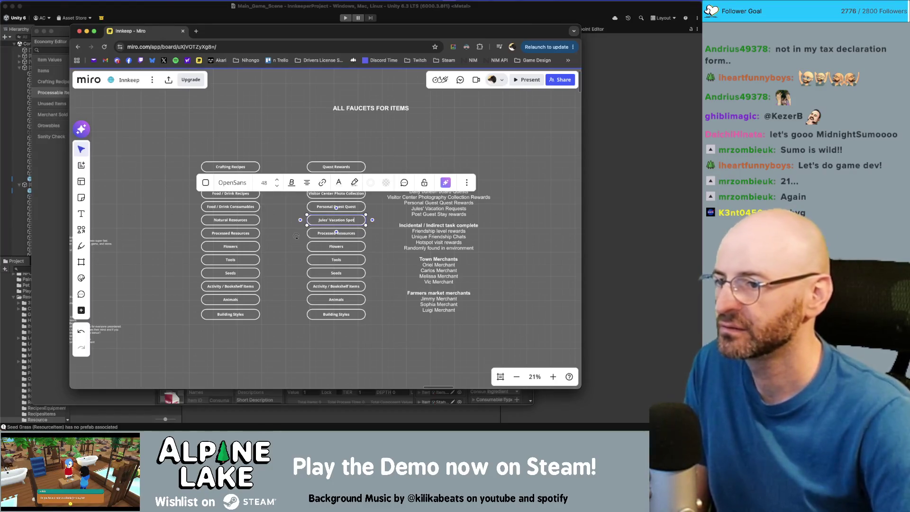
text( Reward)
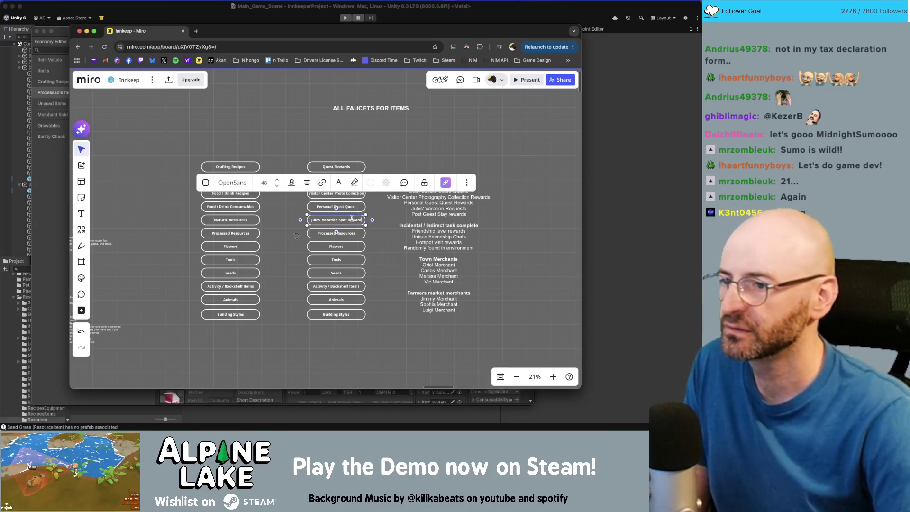
double_click(352, 234)
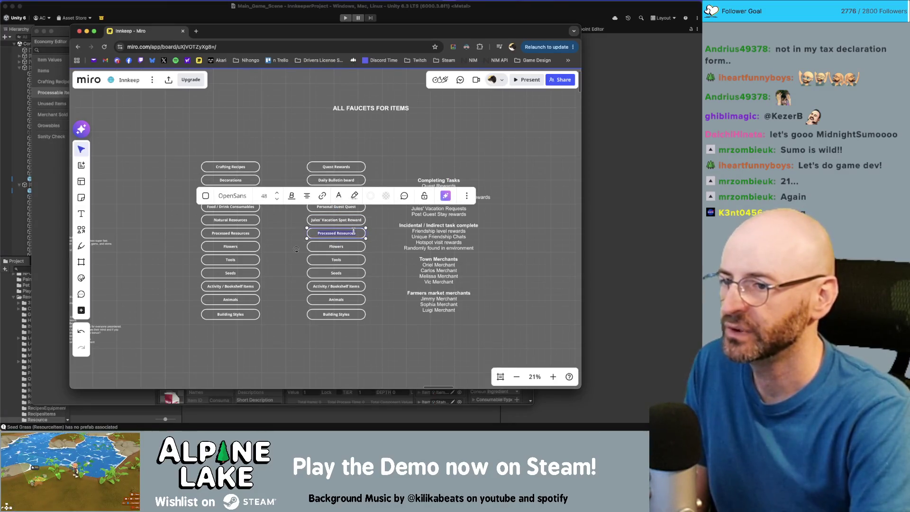
text(Friendship)
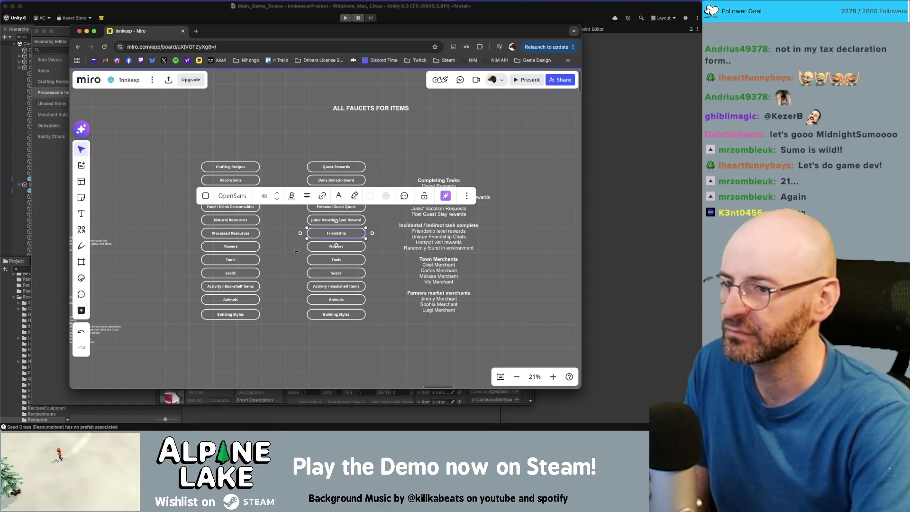
key(ctrl+a)
text(Pos)
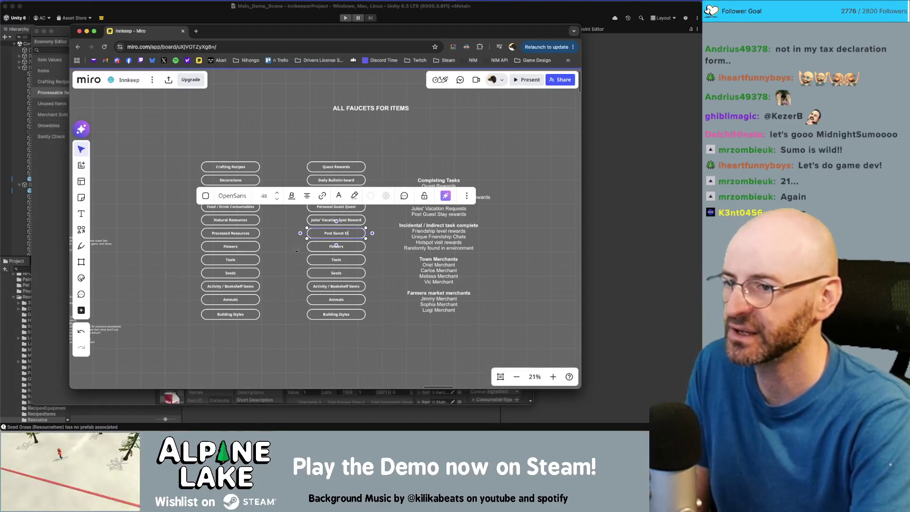
text(eward)
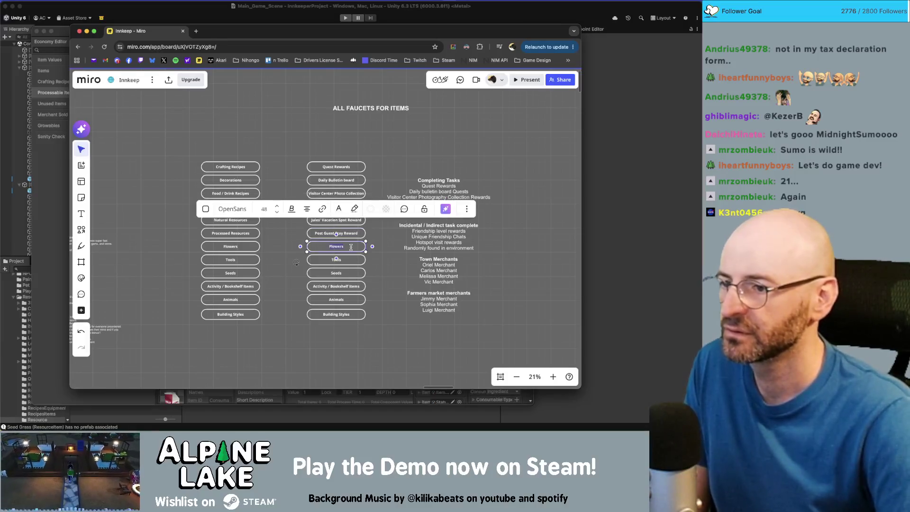
Step: Relabel the following pills Friendship level increase, Unique Friendship Chat and Randomly found in ENV
double_click(357, 245)
text(Friendship le)
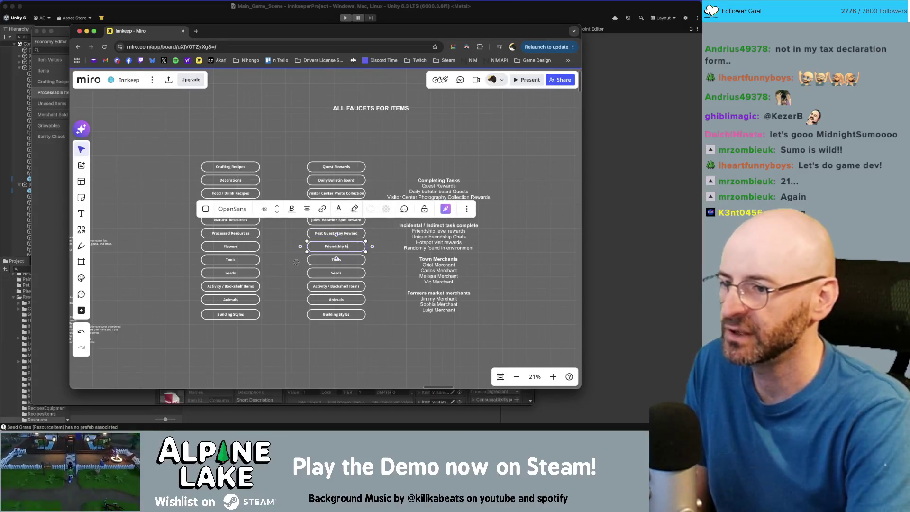
text(vel increase )
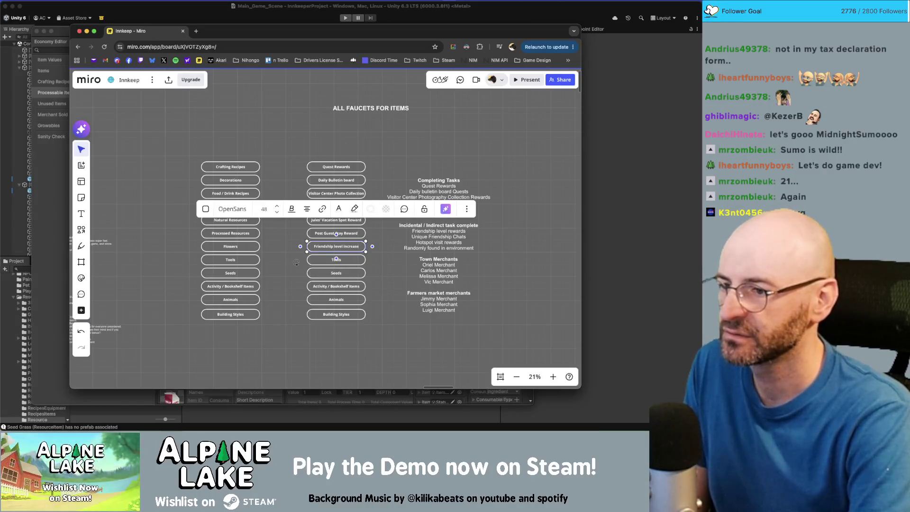
text(reward)
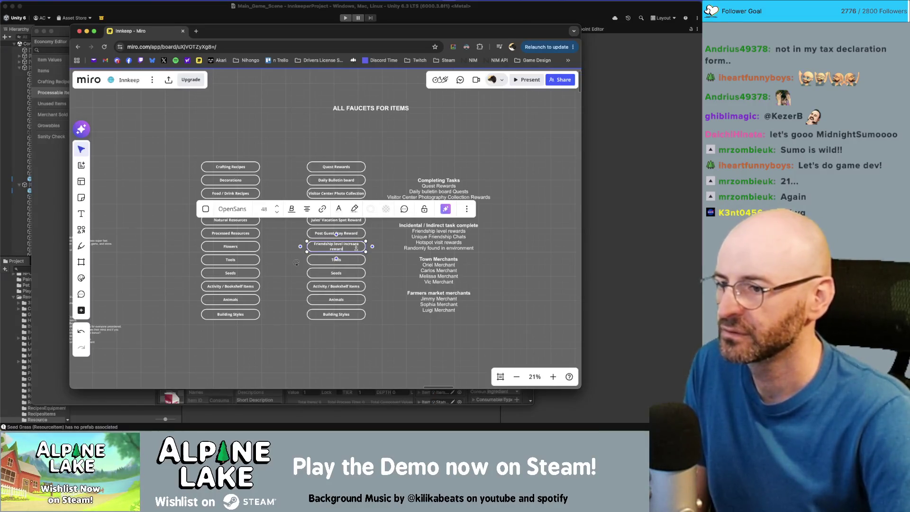
key(BackSpace)
key(BackSpace)
key(BackSpace)
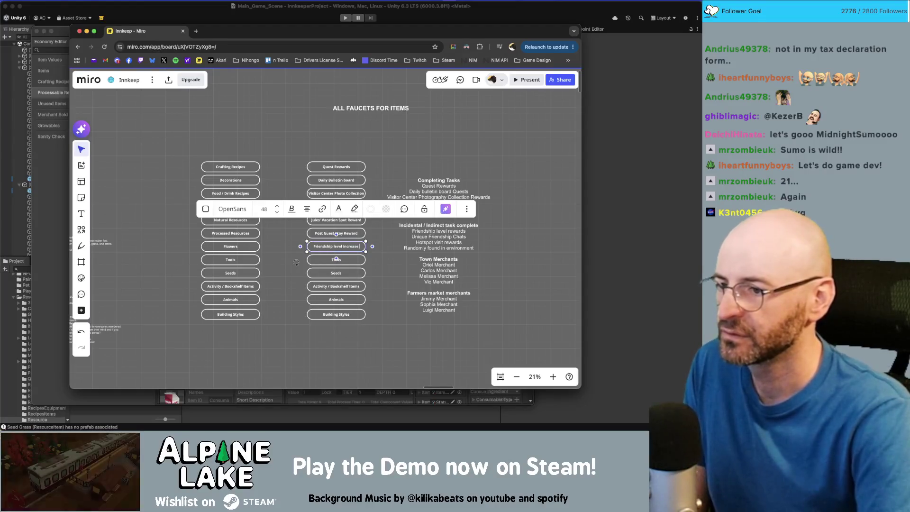
click(352, 258)
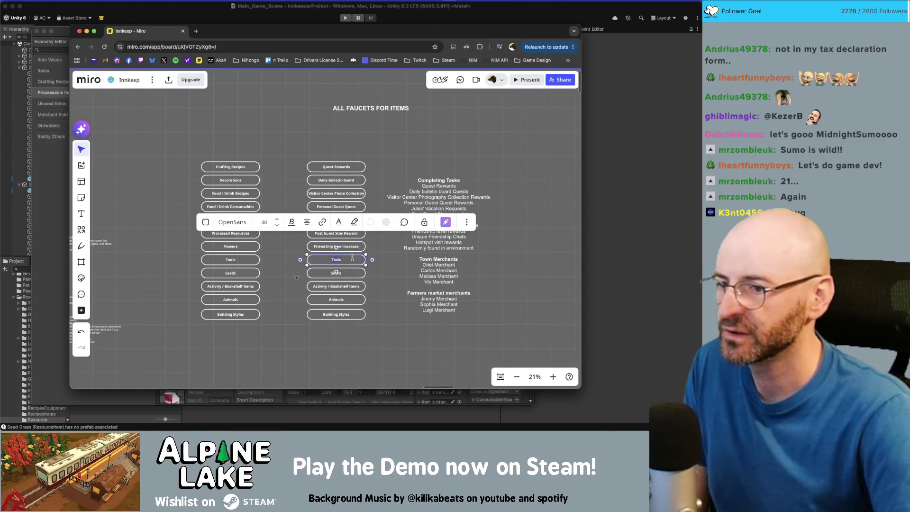
text(Unique F)
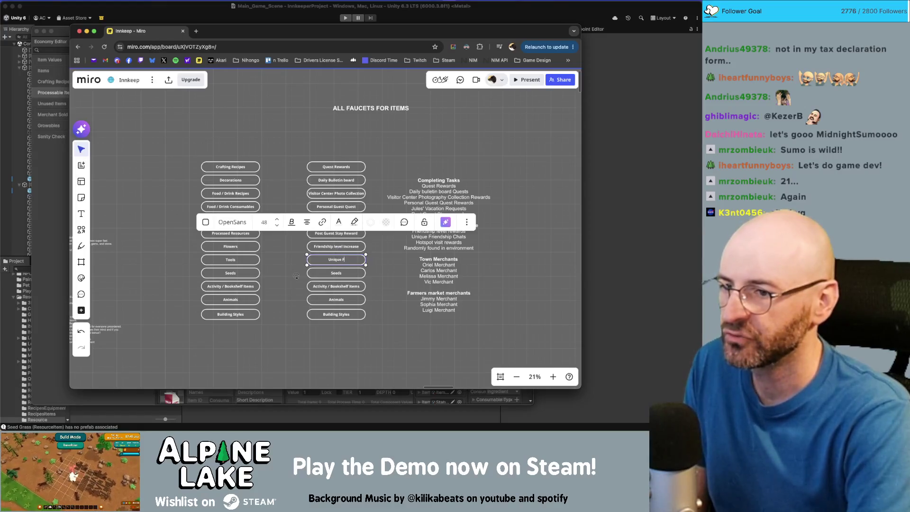
text(riendship Chat)
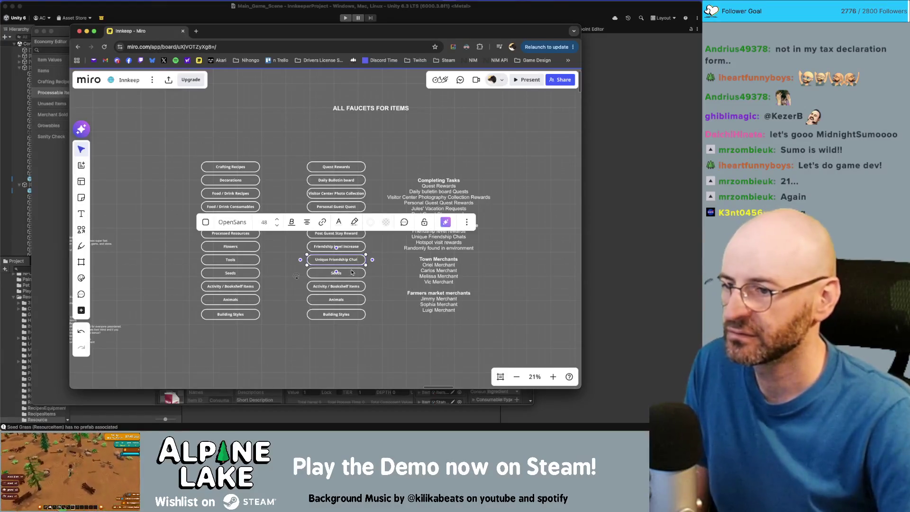
click(352, 272)
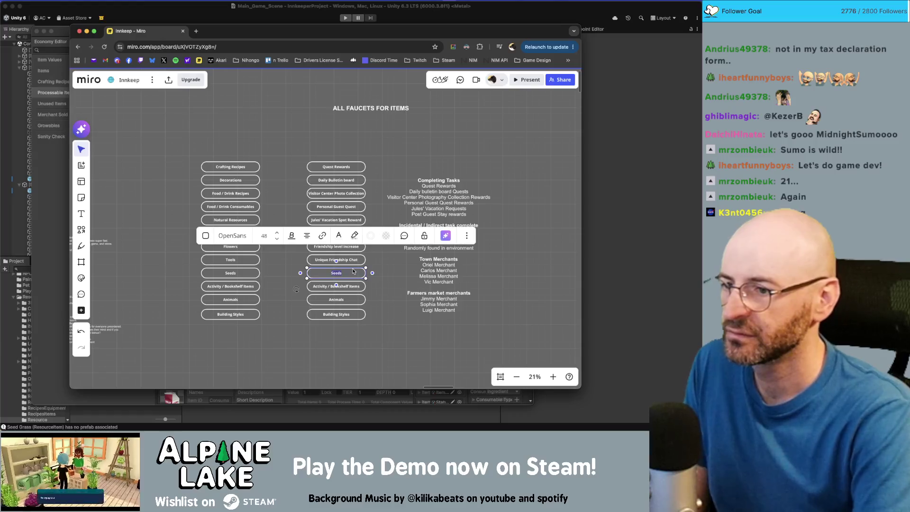
text(Randomly found in)
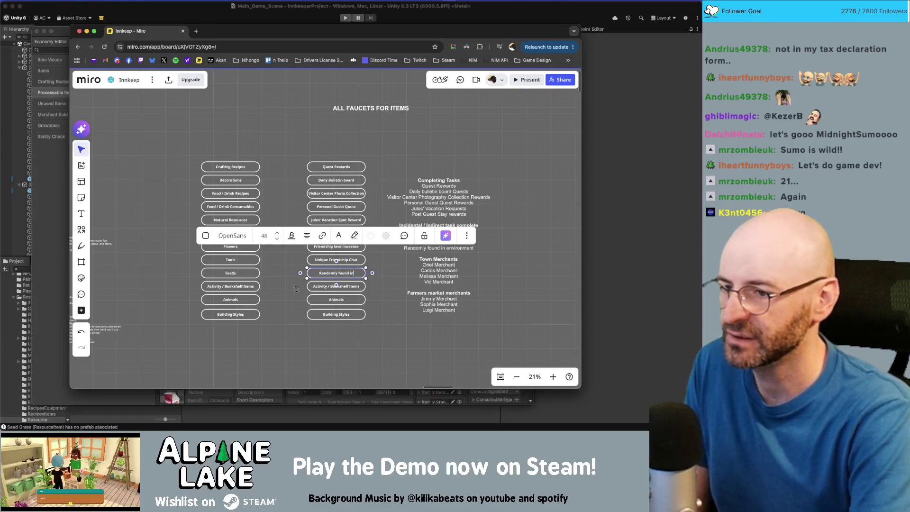
key(BackSpace)
key(BackSpace)
key(BackSpace)
text(ENV)
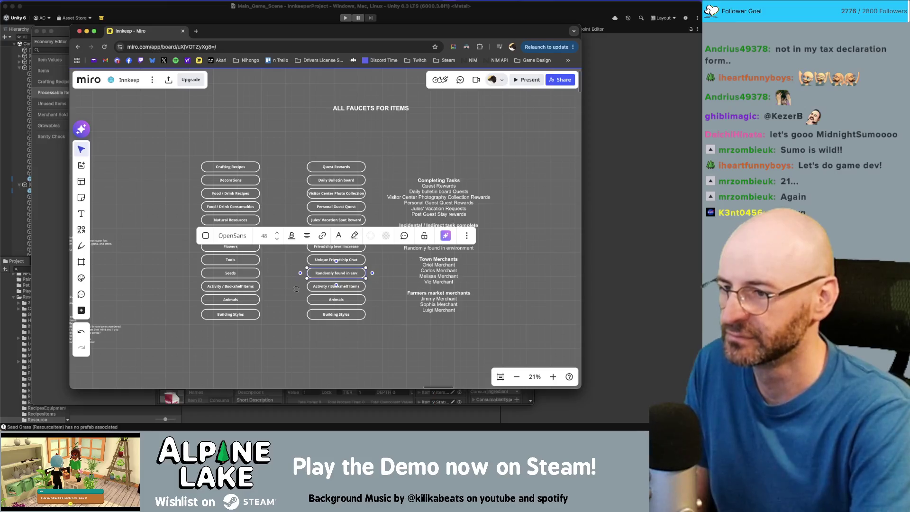
click(405, 336)
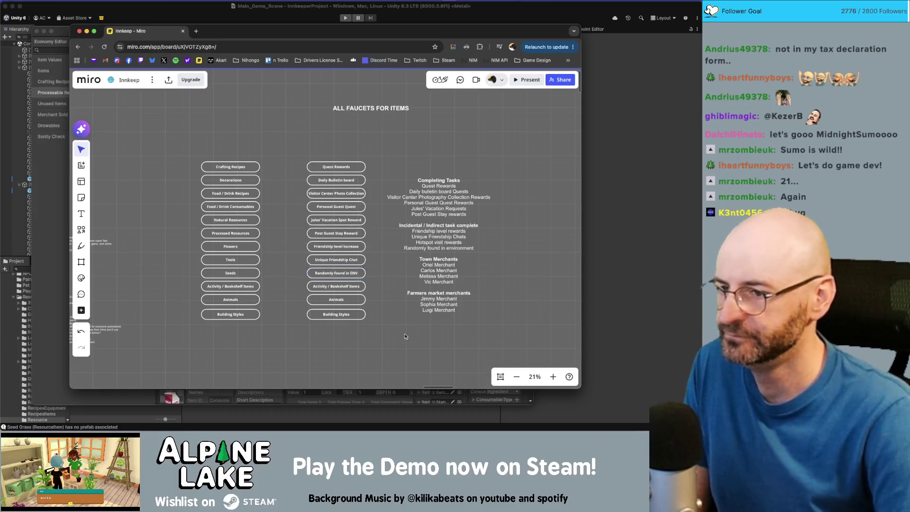
Step: Relabel the Activity / Bookshelf Items copy as Hotspot Guest visit
double_click(334, 286)
text(h)
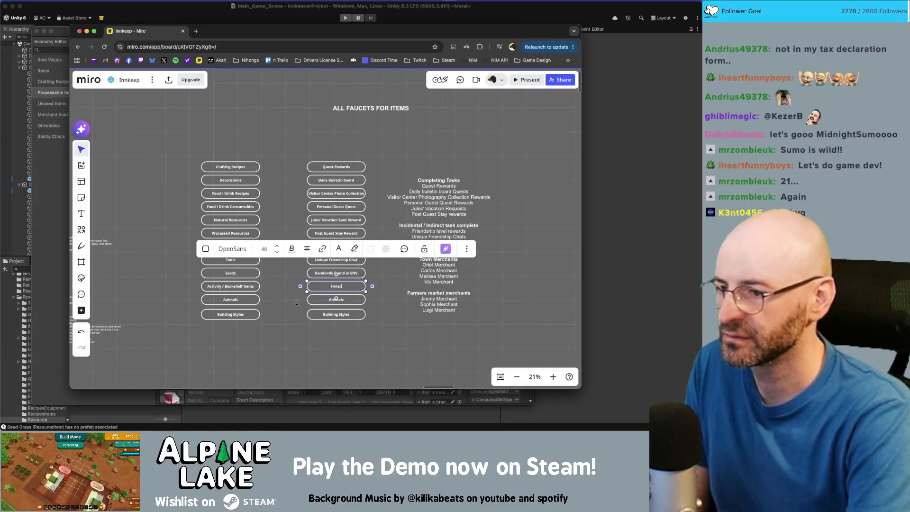
text(ot)
key(Up)
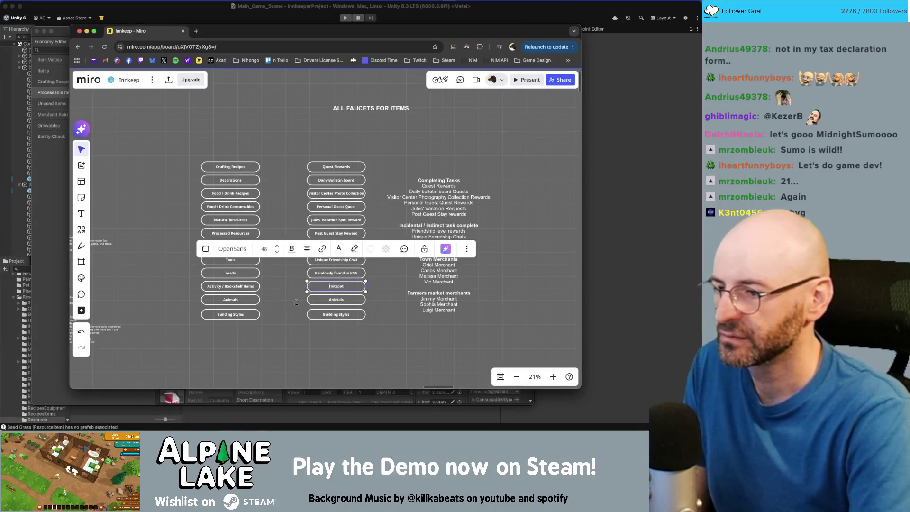
text( Guest visit)
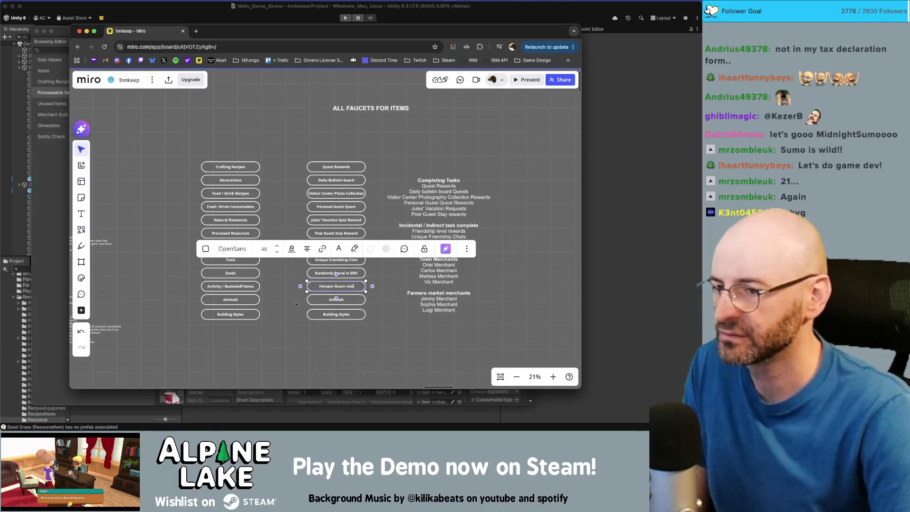
click(393, 372)
Step: Rename the second Animals box to Merchants and delete the duplicate Building Styles box
scroll(up, 3)
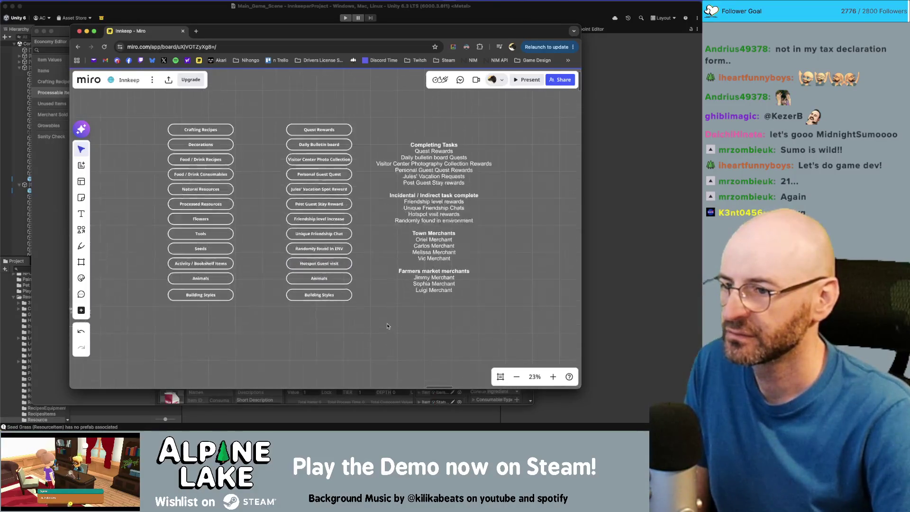
double_click(322, 280)
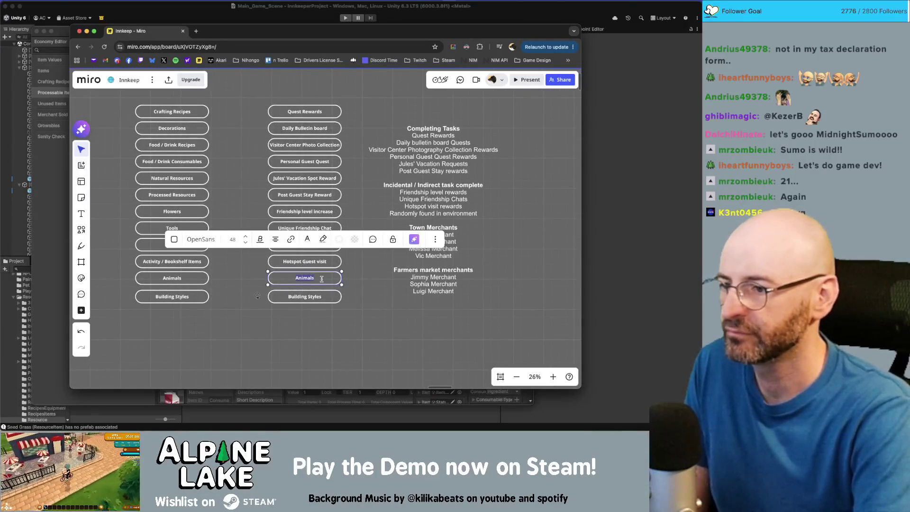
text(Merchants)
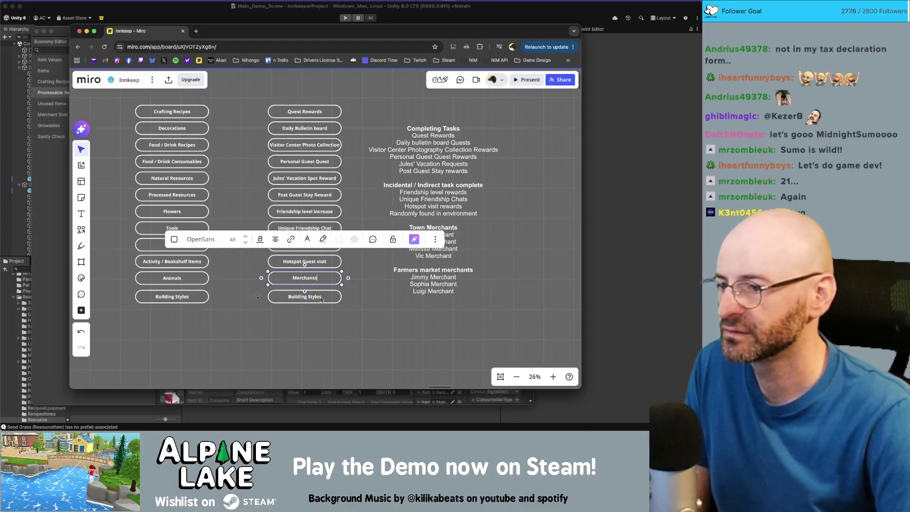
key(Escape)
click(366, 305)
click(326, 294)
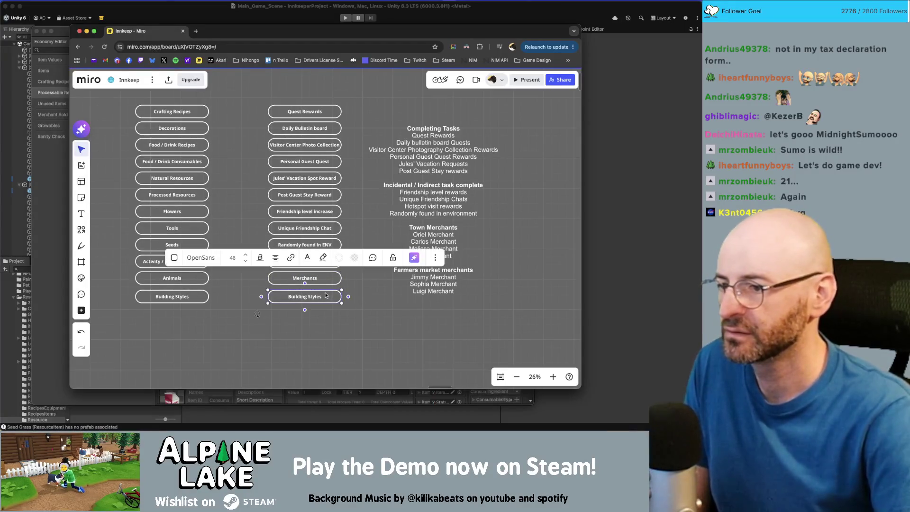
key(Delete)
Step: Build an evenly spaced stack of Merchants box copies, deleting the extra right-hand copies
drag(324, 285, 317, 338)
scroll(down, 3)
drag(342, 227, 394, 219)
click(464, 234)
scroll(up, 3)
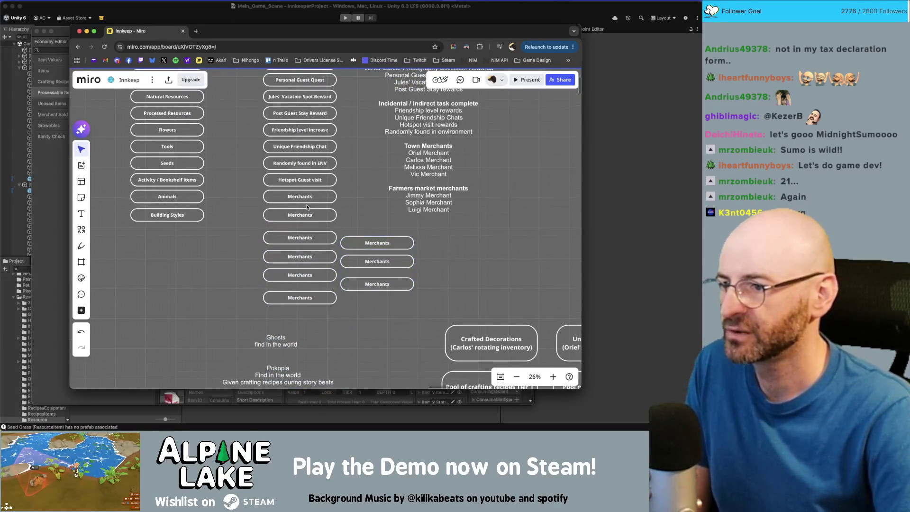
drag(337, 230, 419, 294)
key(Delete)
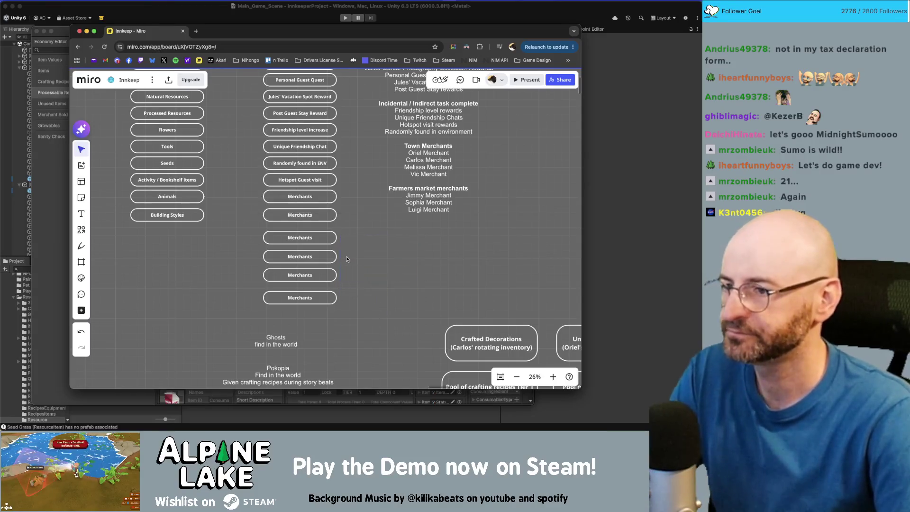
drag(332, 238, 308, 290)
click(308, 308)
Step: Rename the first Merchants box to Oriel Merchant
click(323, 197)
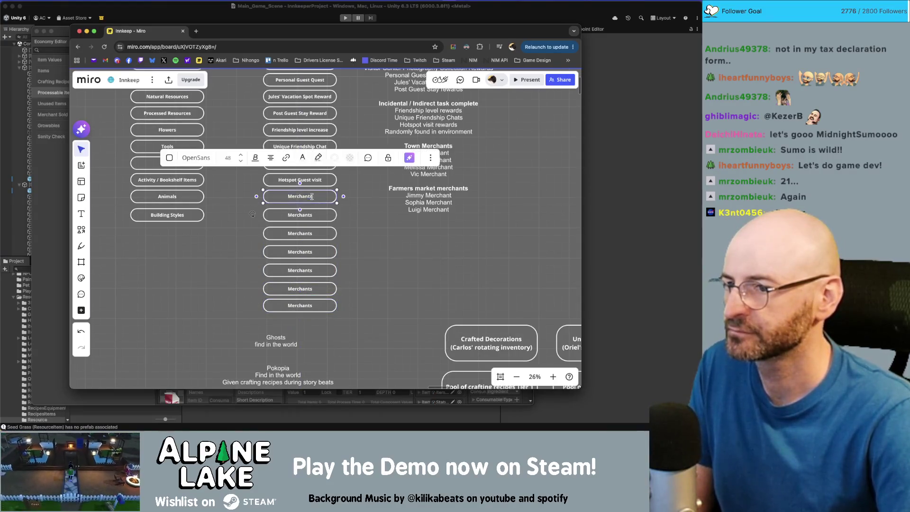
text(Orirel)
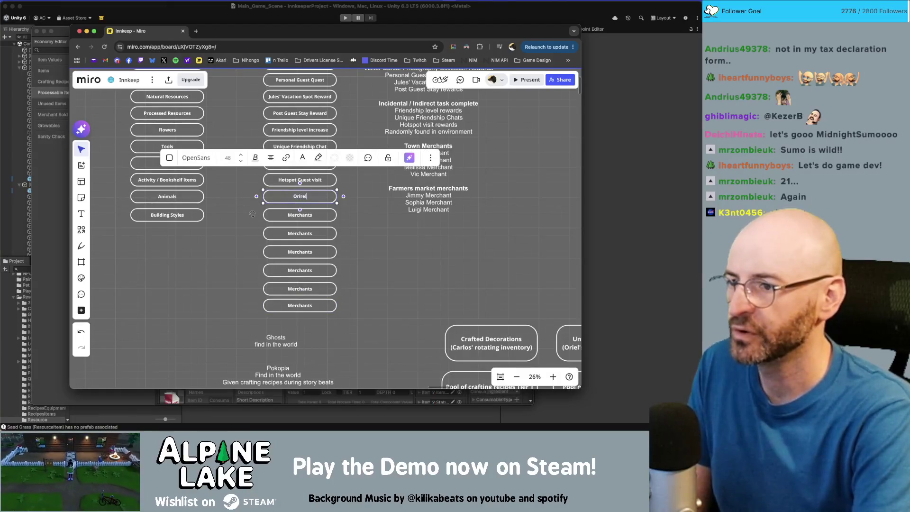
key(BackSpace)
key(BackSpace)
key(BackSpace)
text(l)
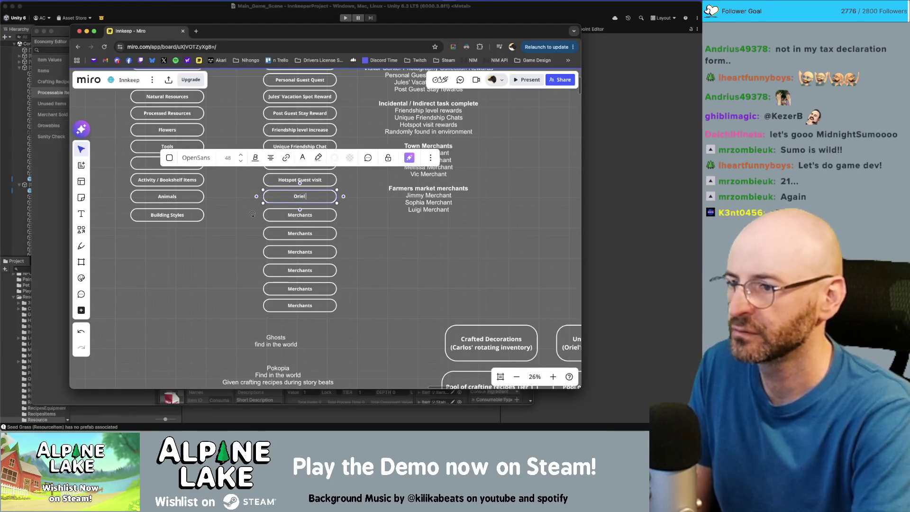
text( Merchant)
key(Escape)
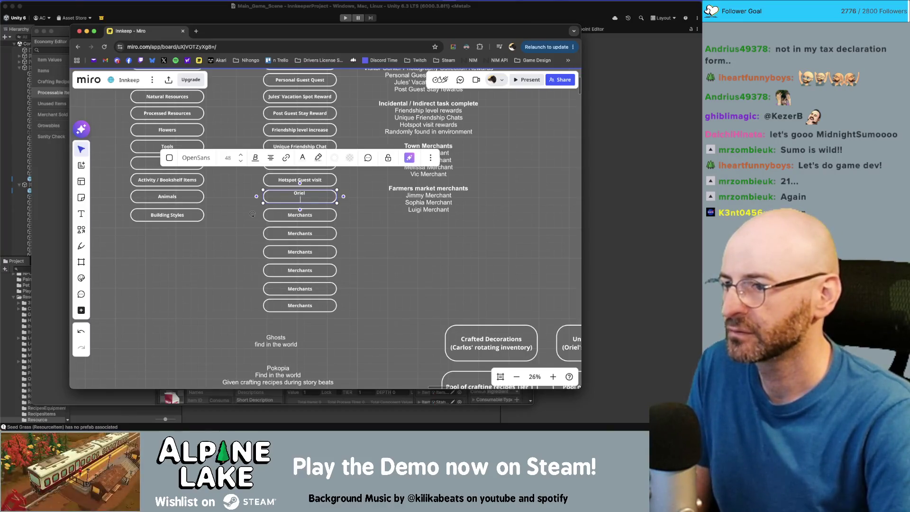
Step: Rename the boxes below to Carlos Merchant, Melissa Merchant, Vic Merchant and Jimmy Merchant
click(319, 212)
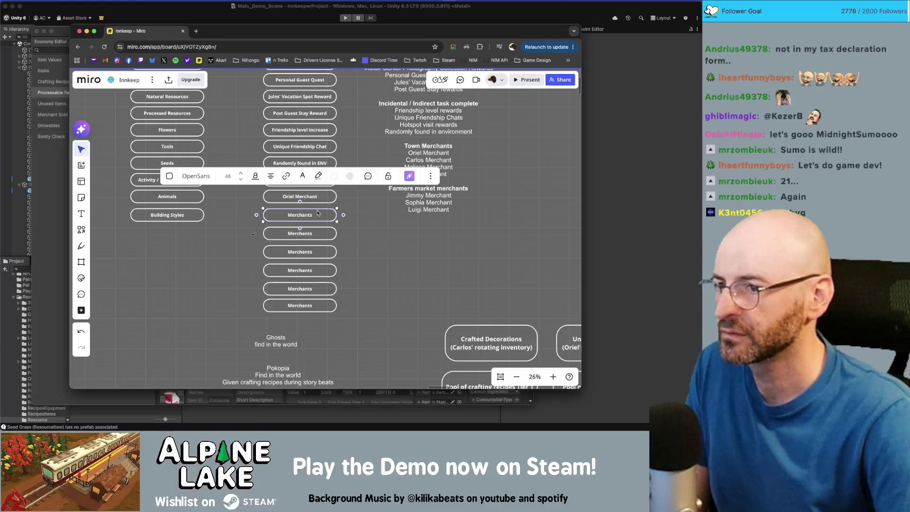
text(Carlos Merchant)
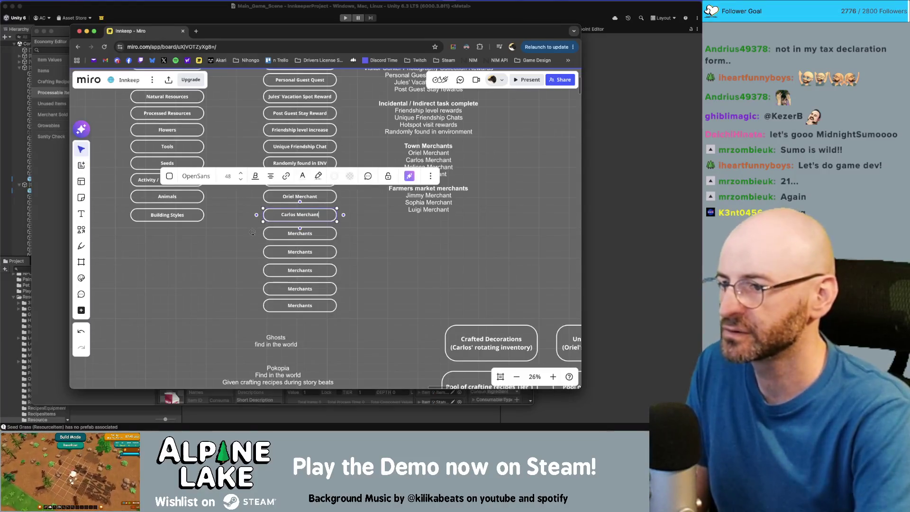
click(317, 233)
text(Melissa)
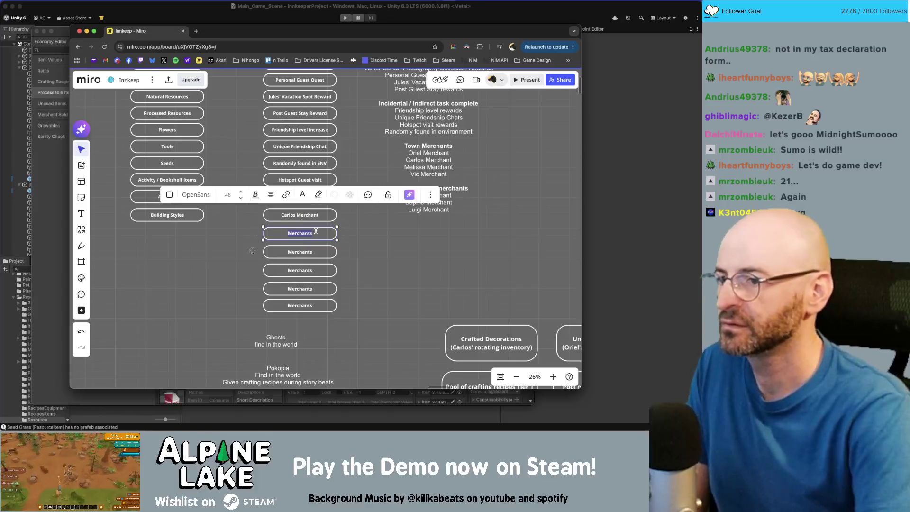
text( Merchant)
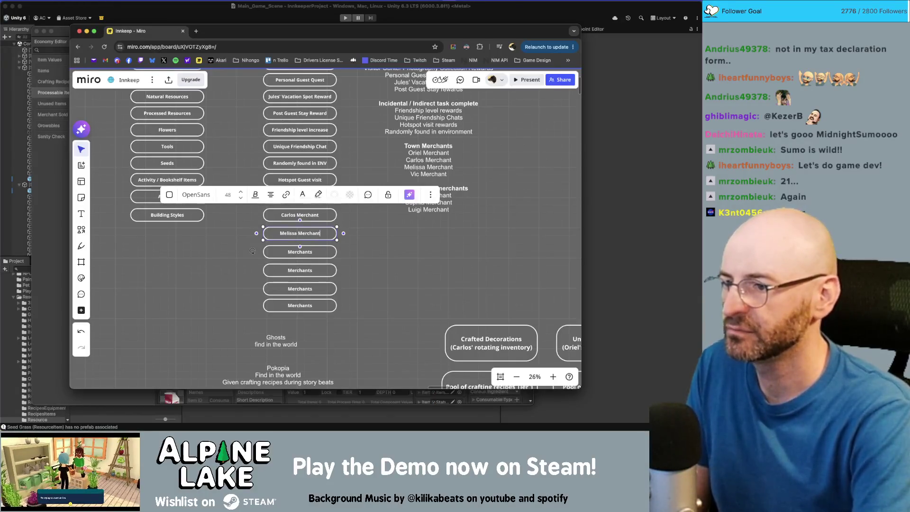
click(317, 252)
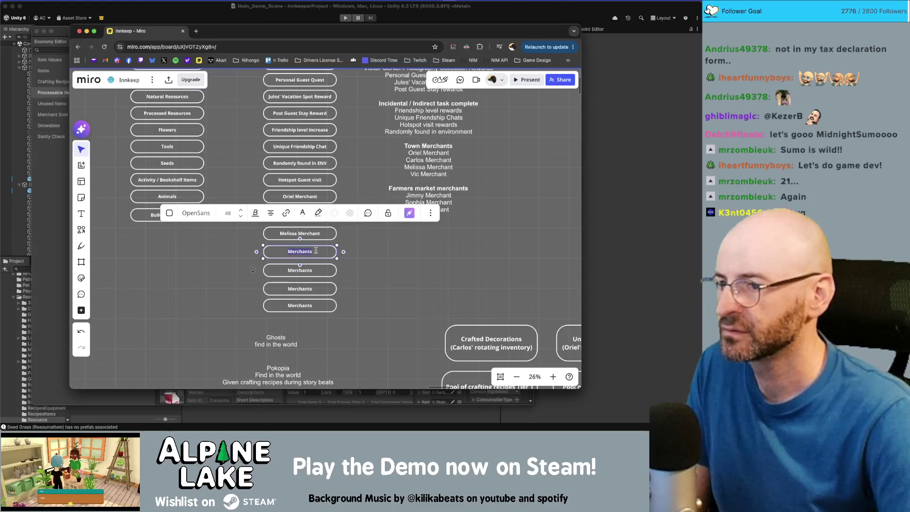
text(Vic Merchant)
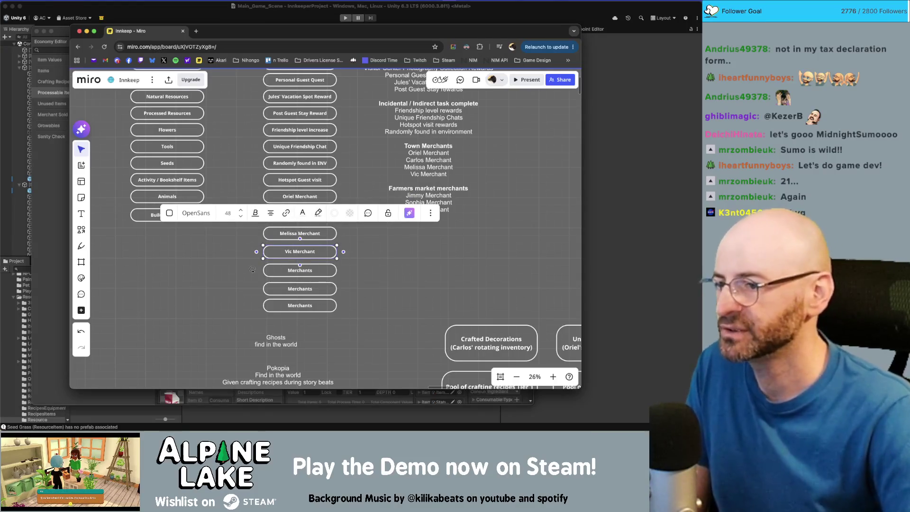
double_click(312, 270)
text(Jimmy)
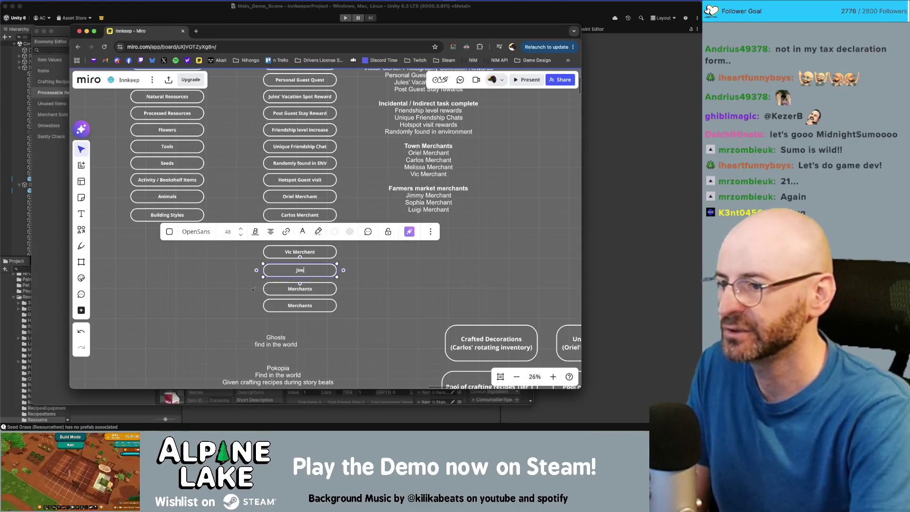
text( Merchant)
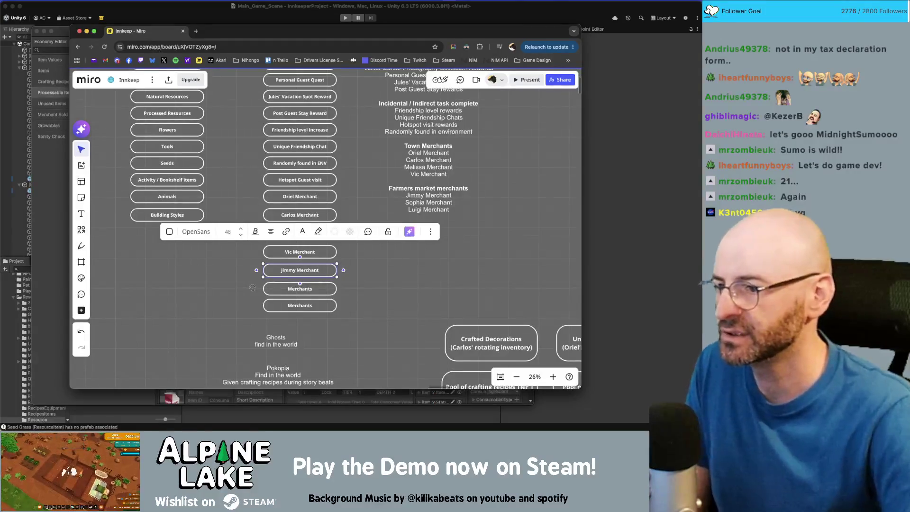
click(310, 293)
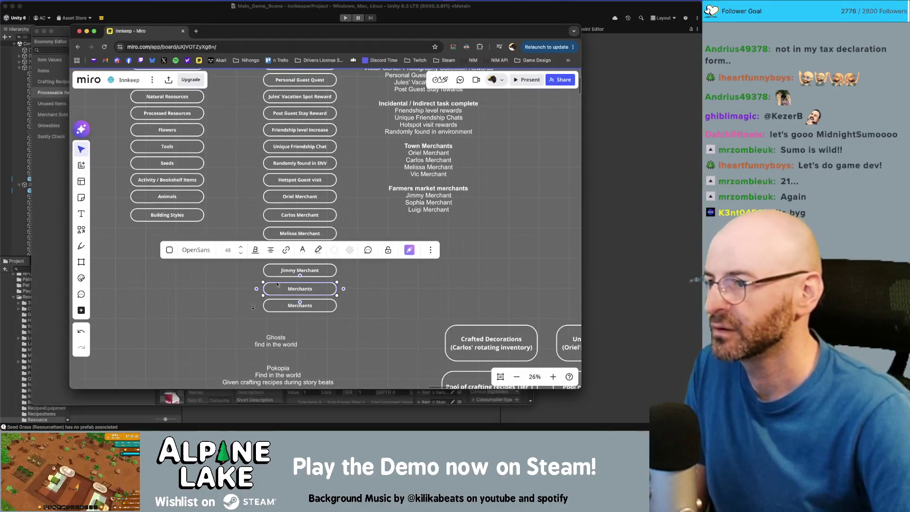
click(178, 332)
scroll(up, 3)
Step: Shift the lower left-column category boxes down to open a gap
scroll(up, 3)
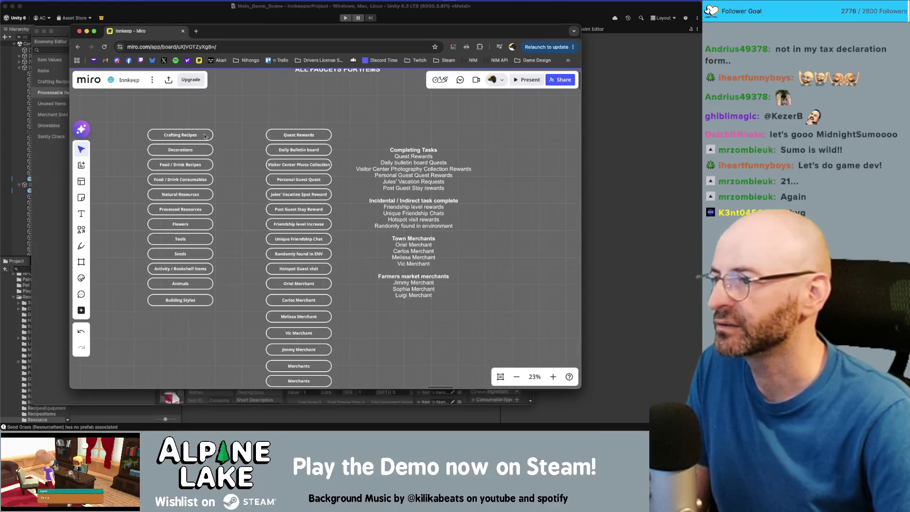
scroll(left, 3)
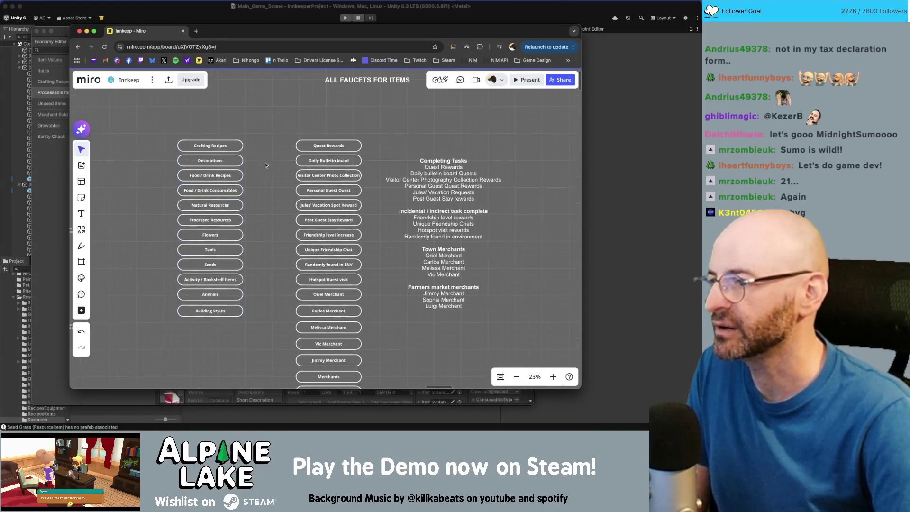
drag(164, 131, 222, 317)
drag(261, 193, 171, 312)
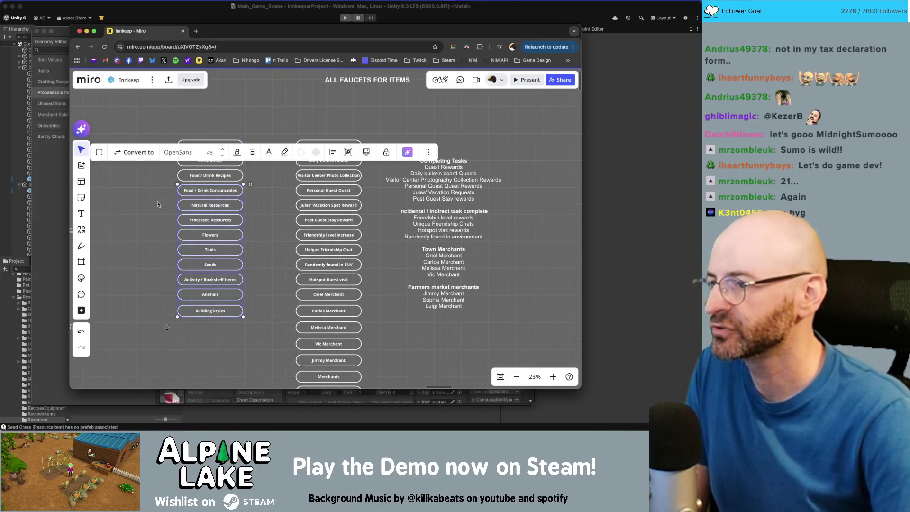
drag(151, 199, 239, 352)
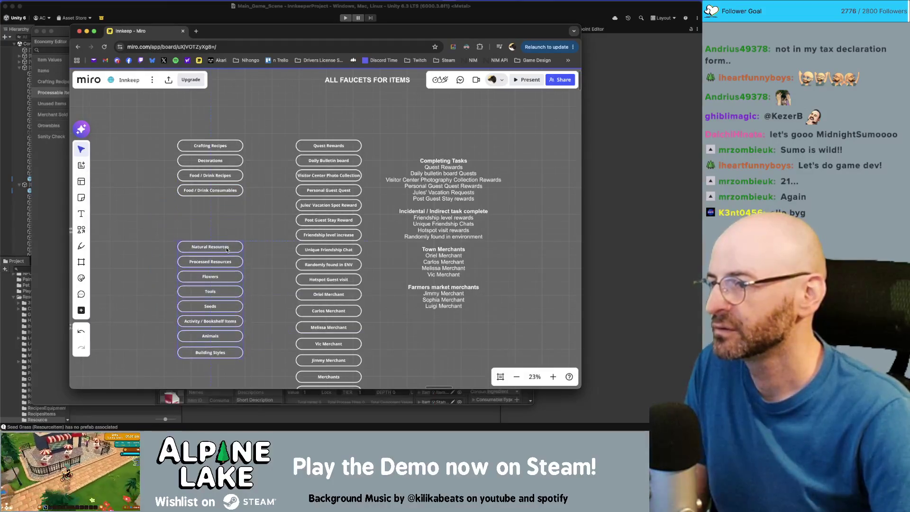
click(249, 192)
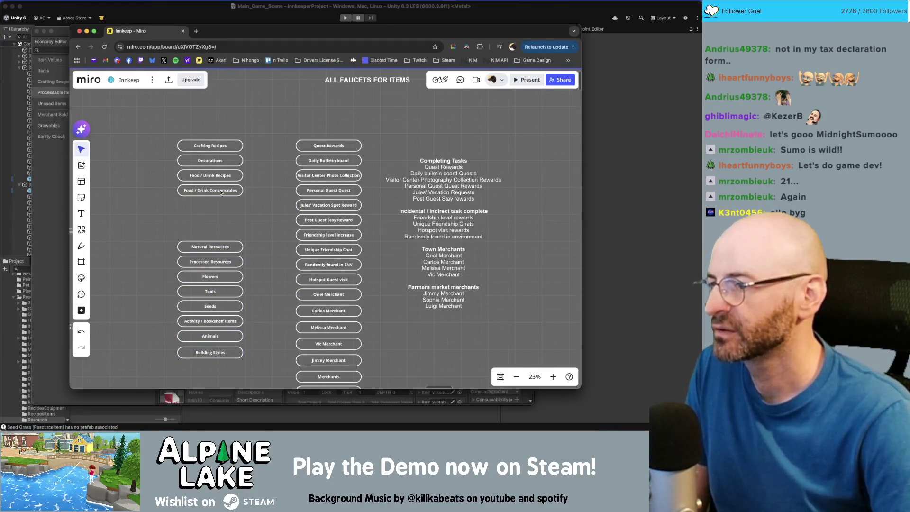
Step: Copy Food / Drink Consumables into the gap and label the copy Snacks / Meal / Drinks
drag(220, 192, 183, 207)
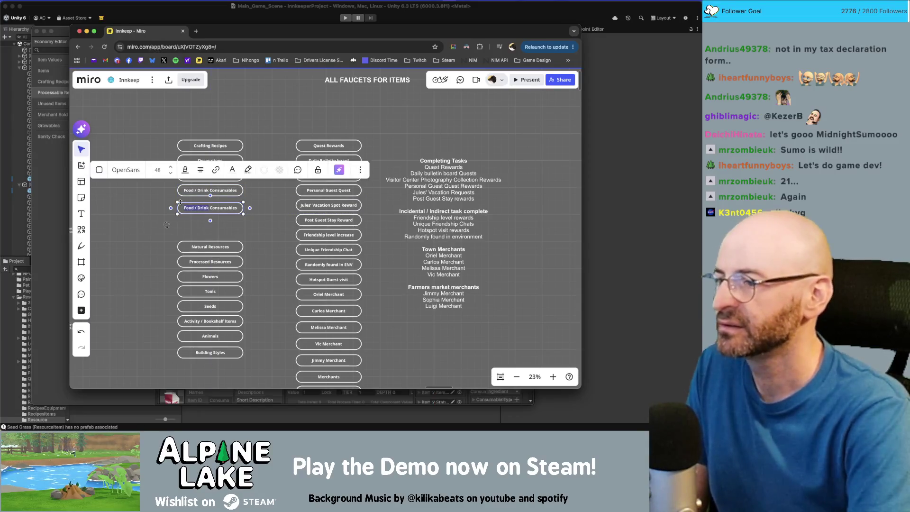
text(Snacks )
text(/ Meal)
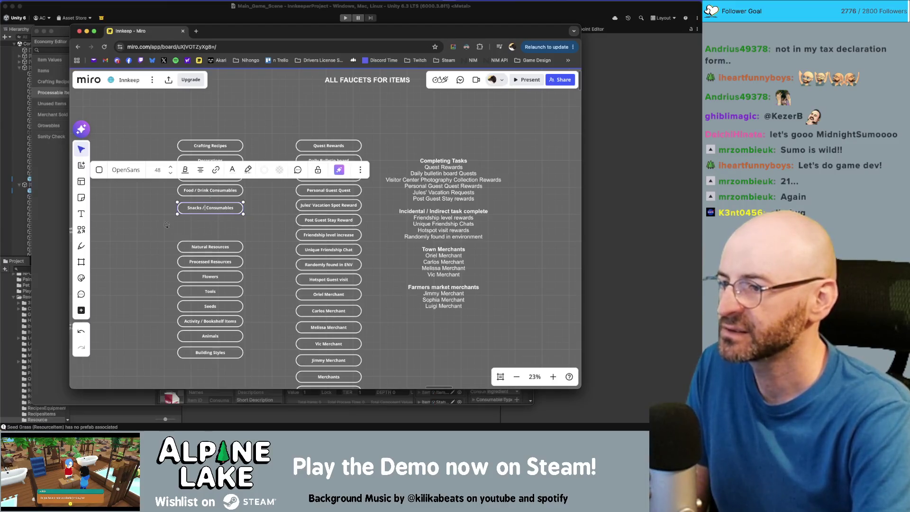
click(271, 219)
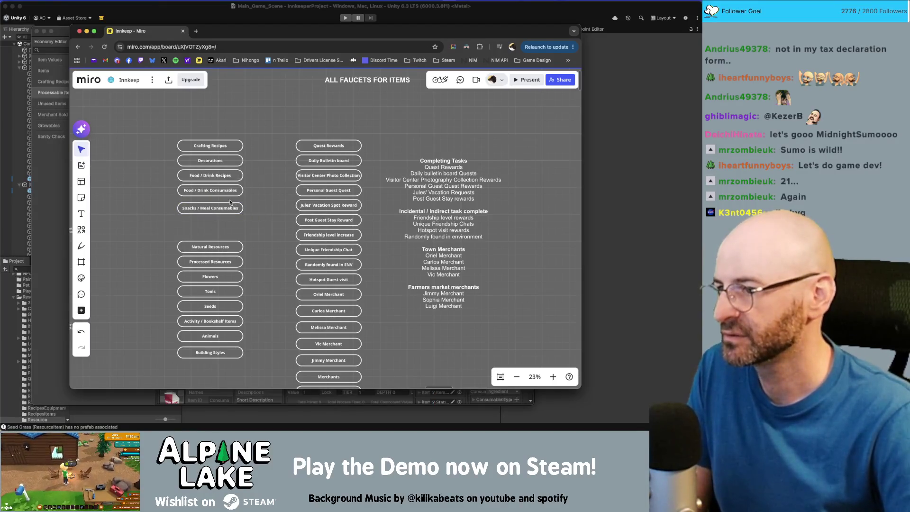
click(208, 190)
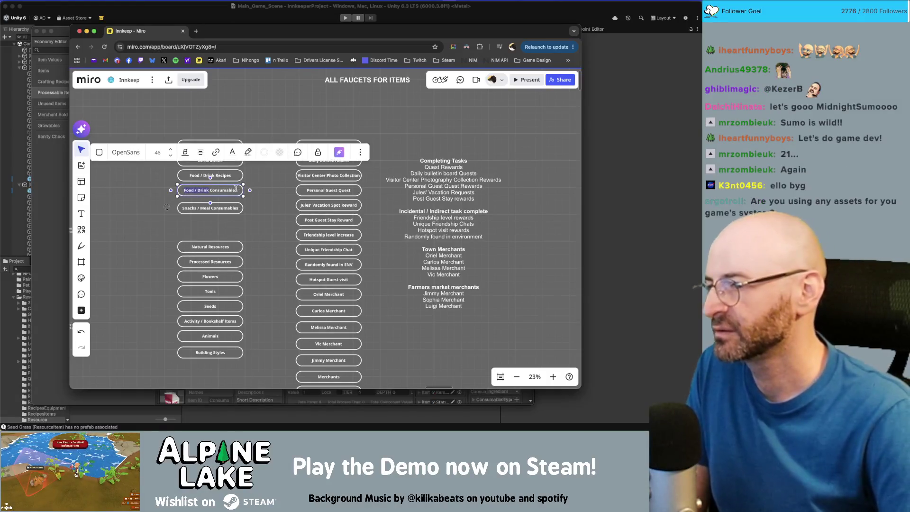
key(Escape)
click(209, 190)
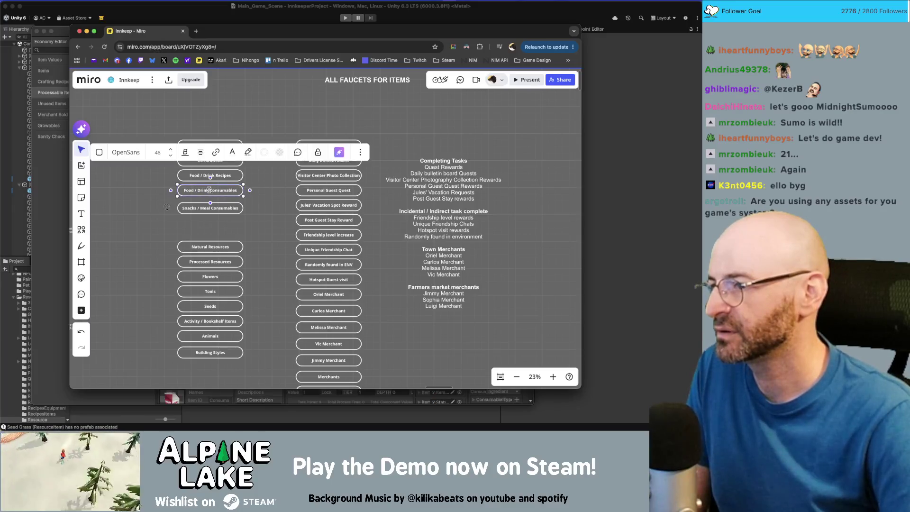
click(256, 216)
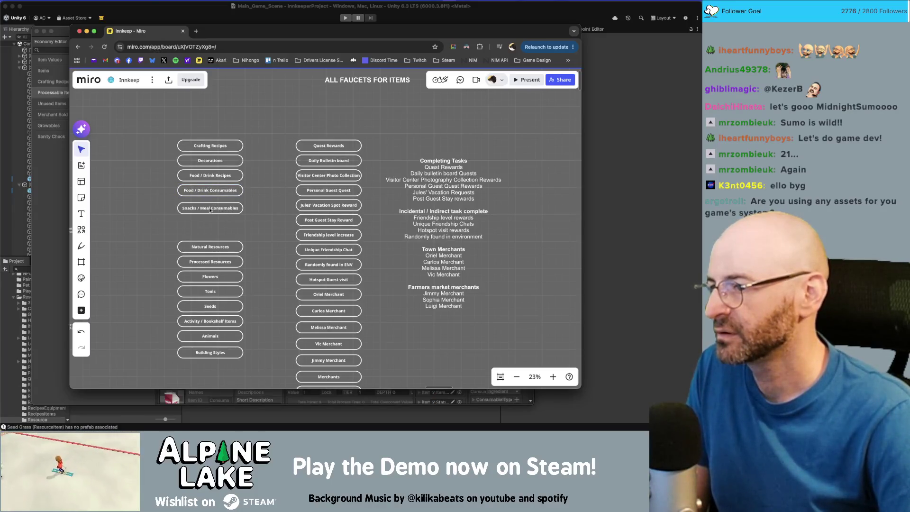
double_click(221, 211)
text(/ D)
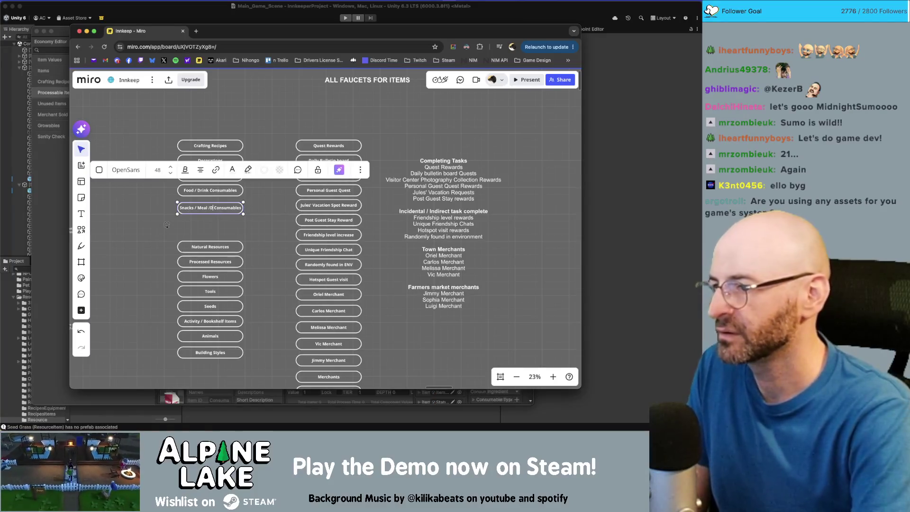
text(rink)
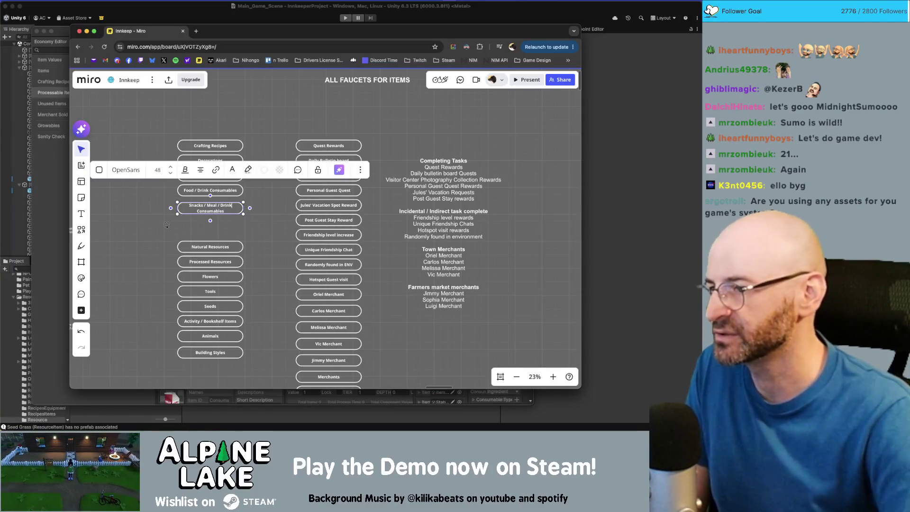
click(266, 201)
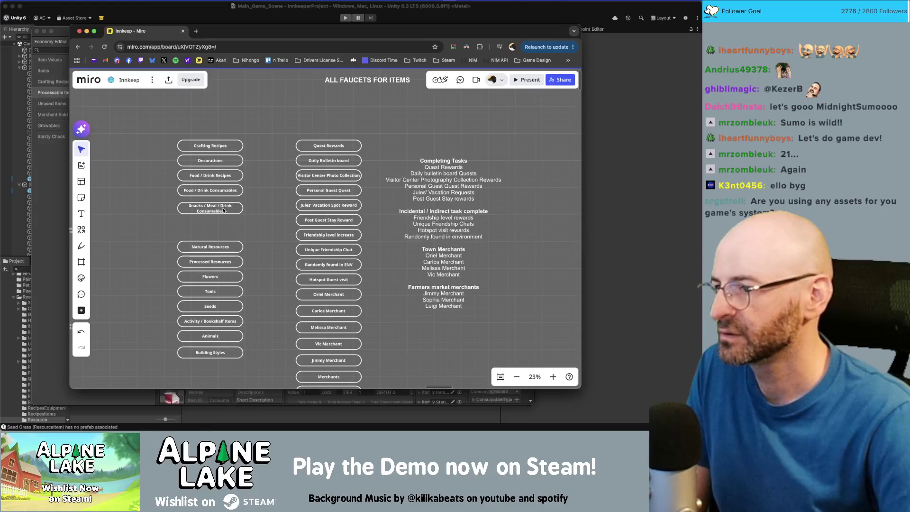
double_click(232, 210)
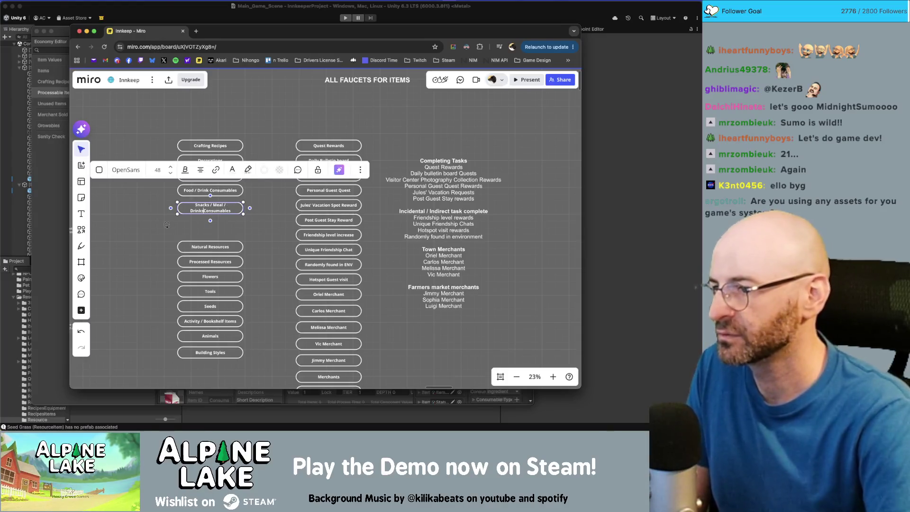
text(s)
key(BackSpace)
key(BackSpace)
key(BackSpace)
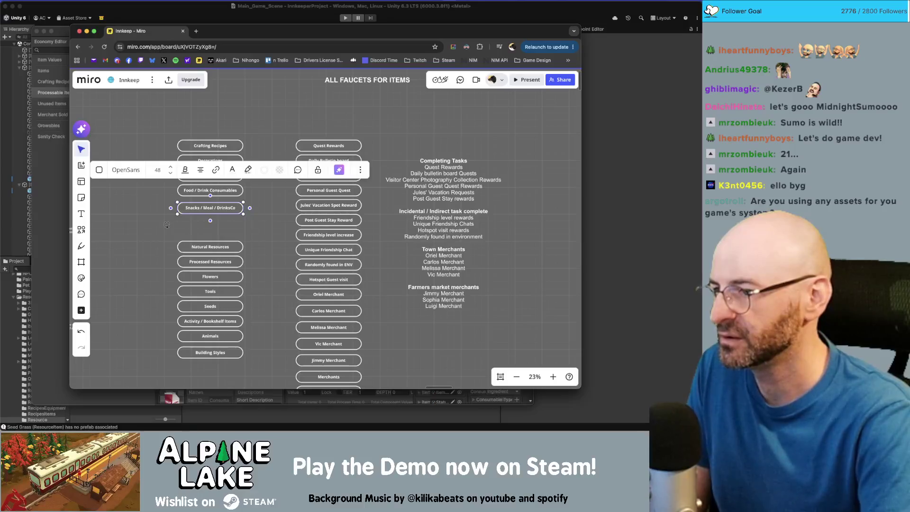
key(Escape)
Step: Rename the Food / Drink Consumables box to Crops / Raw food ingredients
key(Up)
text(C)
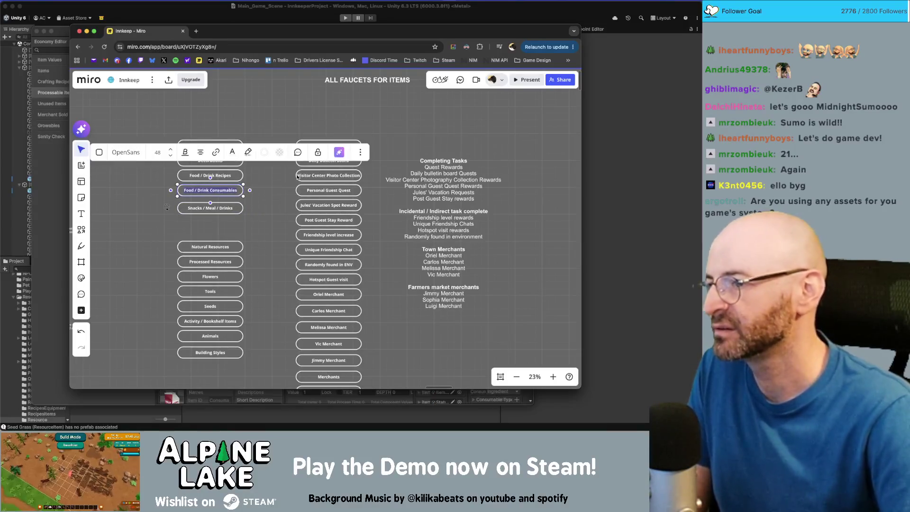
text(rops)
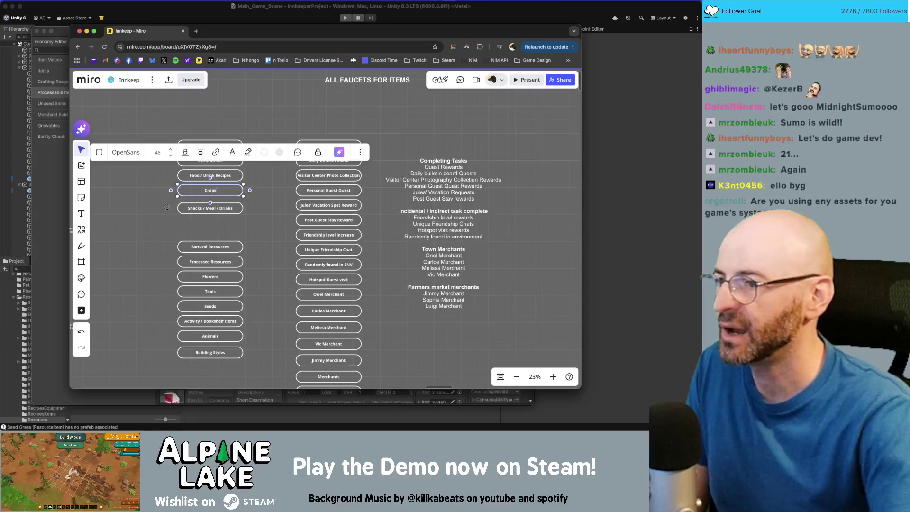
click(274, 192)
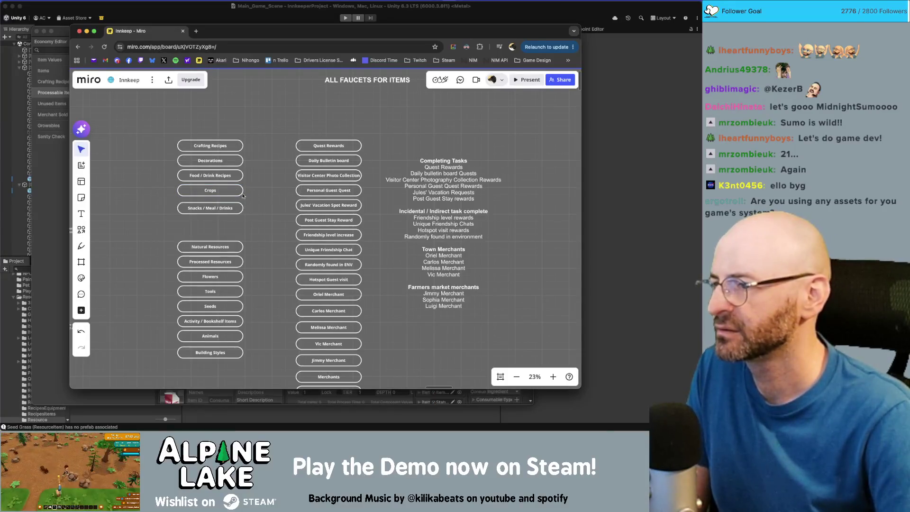
click(237, 192)
text(/ Raw food ingre)
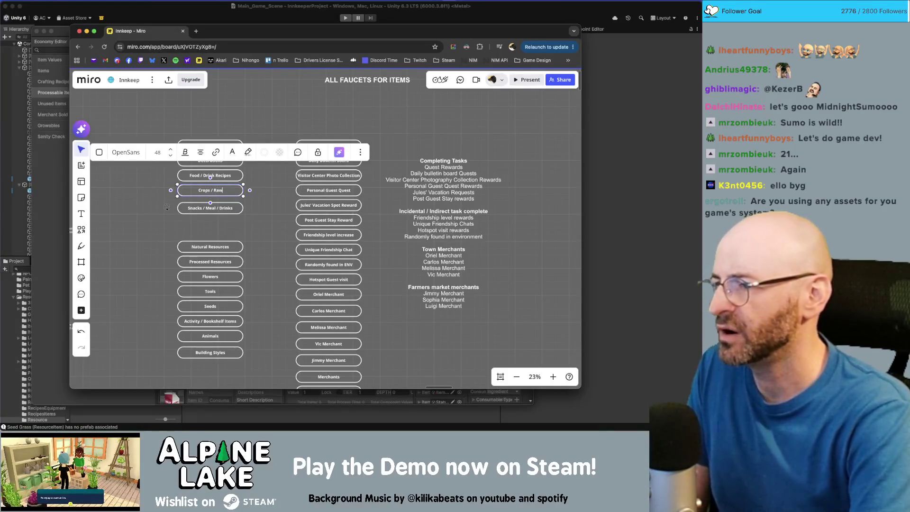
text(dients)
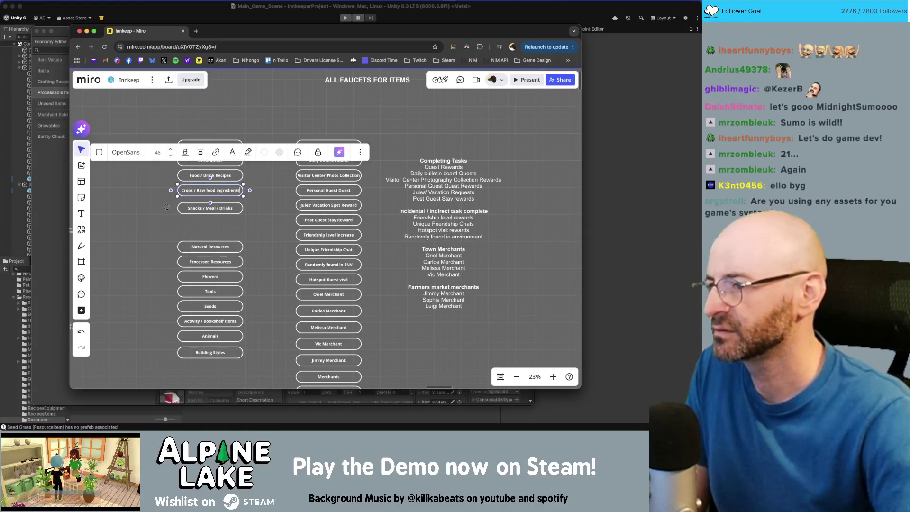
click(270, 234)
scroll(right, 3)
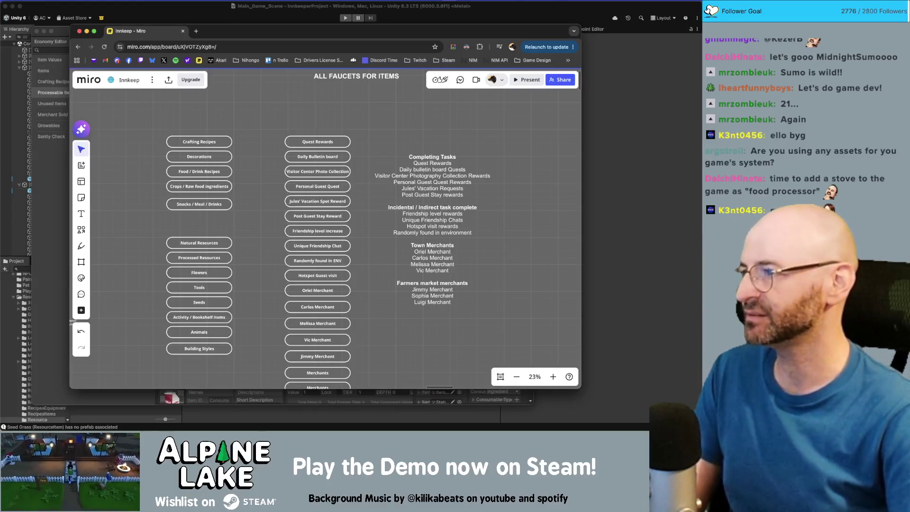
key(super+Tab)
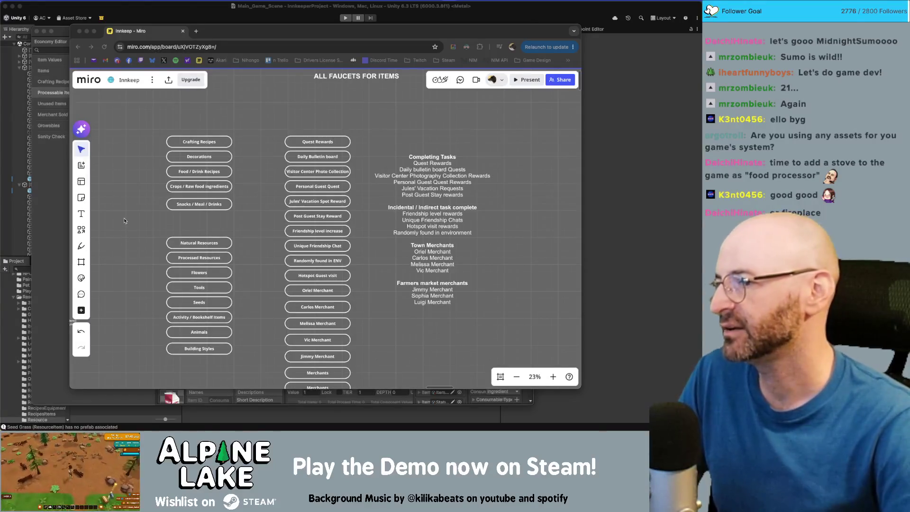
click(128, 198)
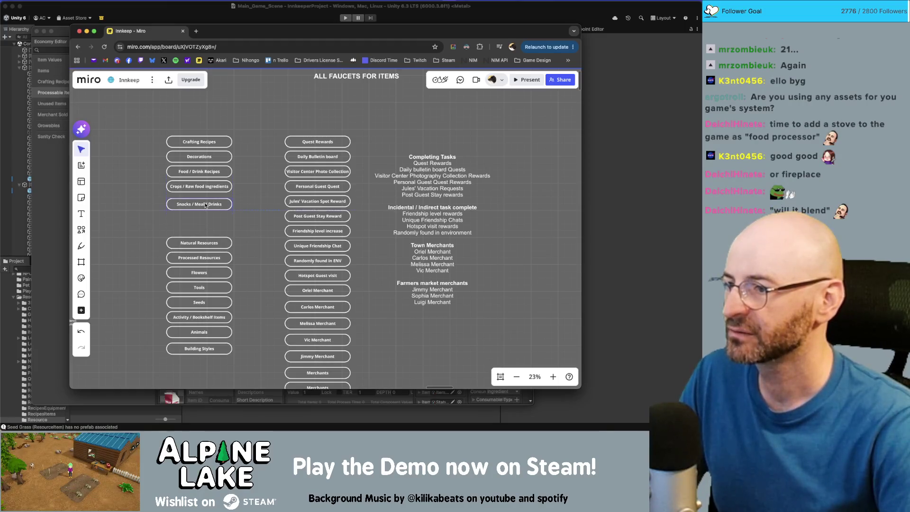
scroll(down, 3)
Step: Rename the two generic Merchants boxes under Jimmy Merchant to Sophia Merchants and Luigi Merchants
drag(214, 133, 356, 276)
scroll(up, 3)
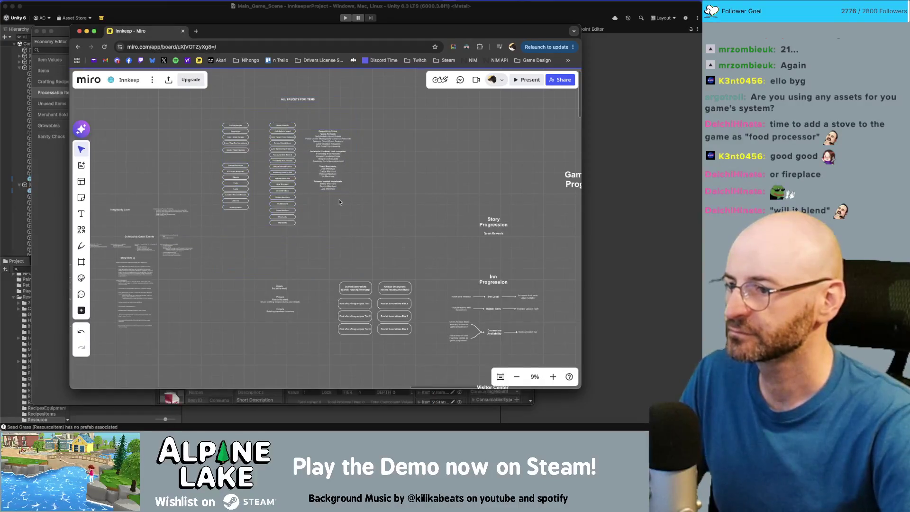
scroll(up, 3)
click(262, 217)
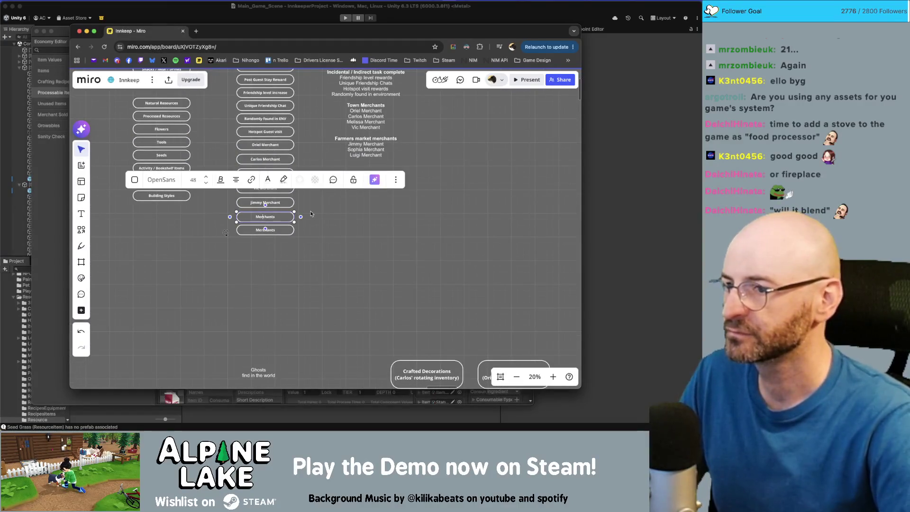
key(BackSpace)
key(BackSpace)
key(BackSpace)
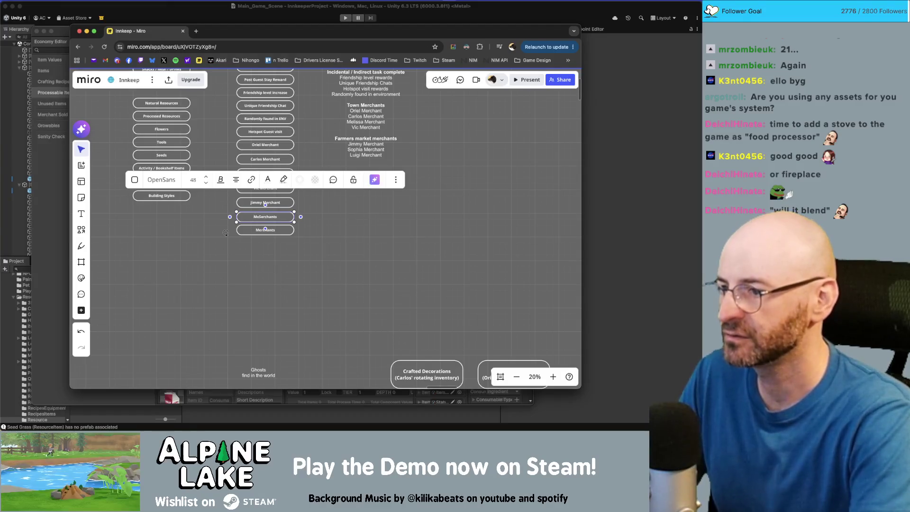
text(Sohpia)
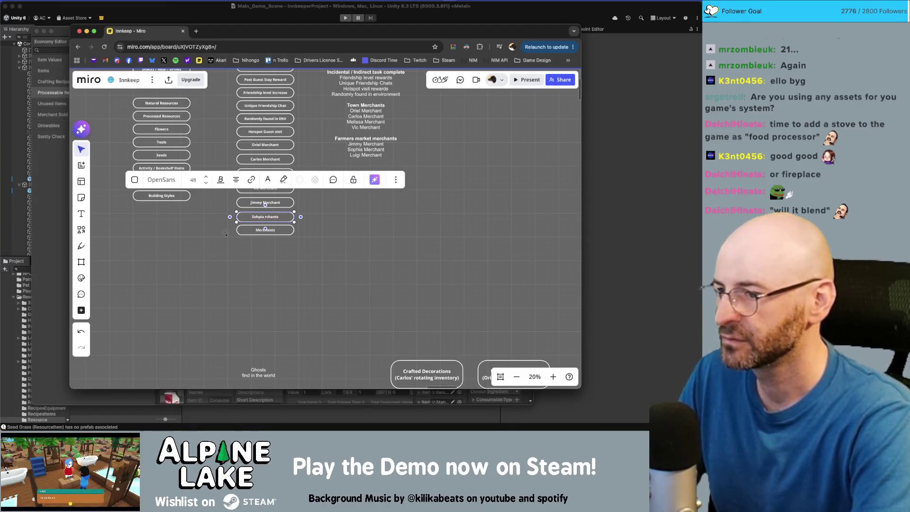
key(BackSpace)
key(BackSpace)
key(BackSpace)
key(BackSpace)
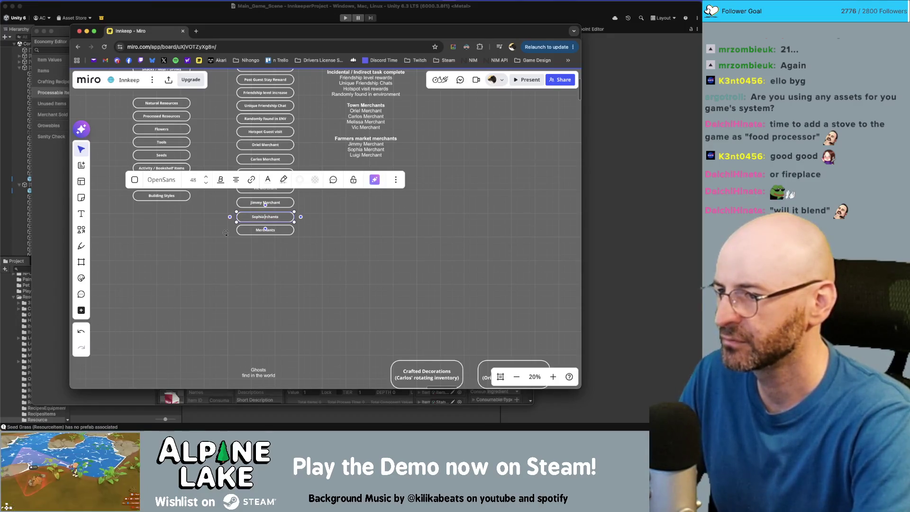
text(Me)
click(288, 233)
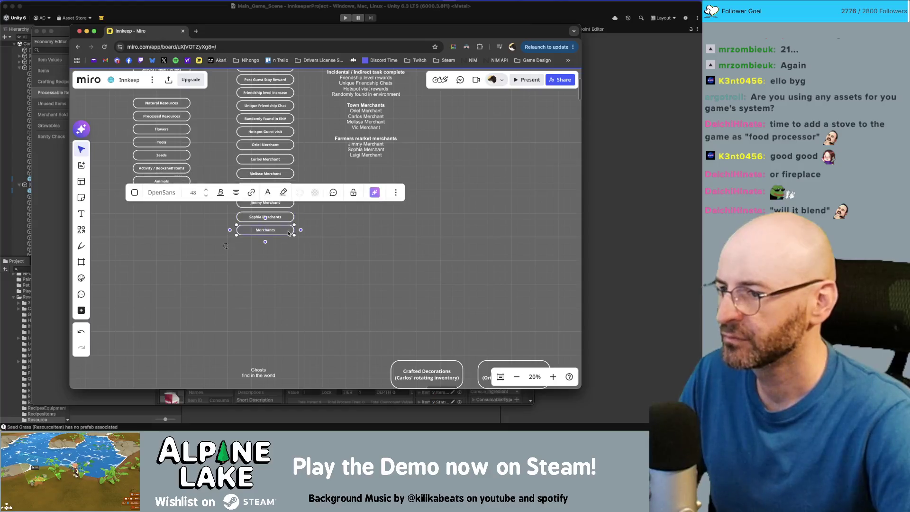
text(Luigi)
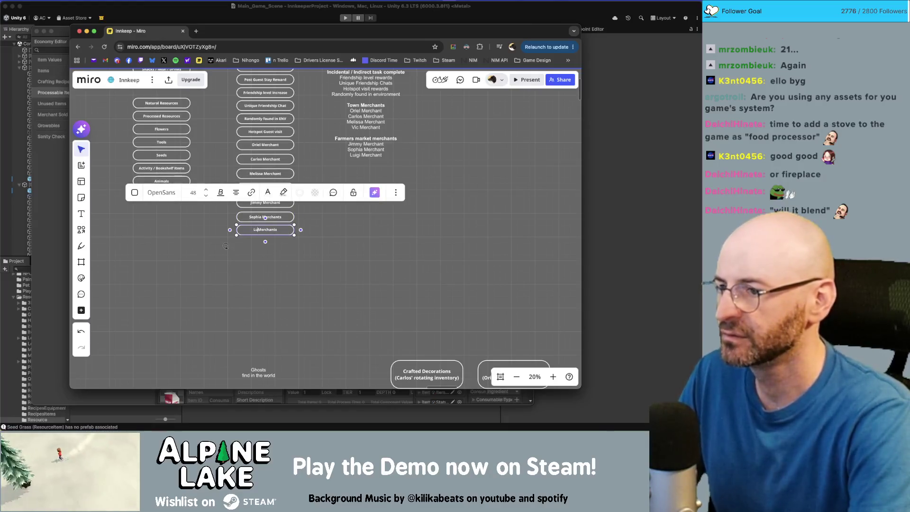
click(343, 235)
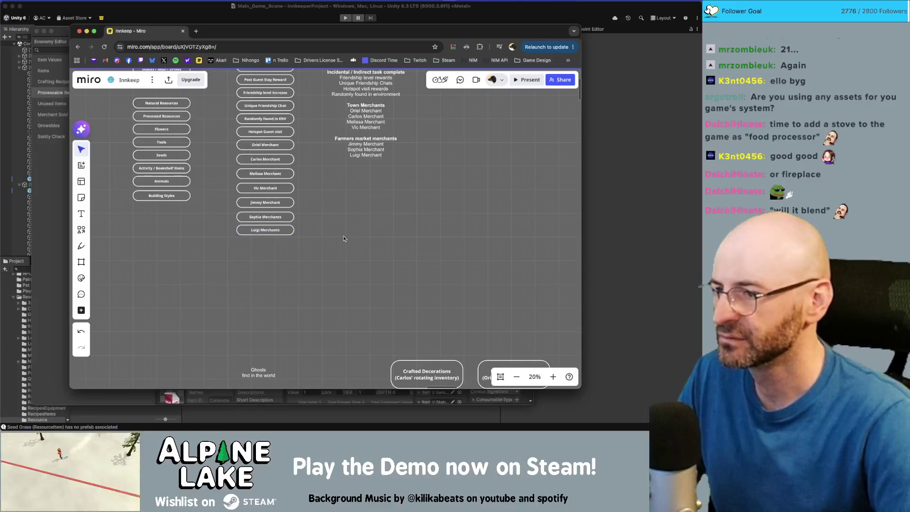
scroll(up, 3)
scroll(up, 3)
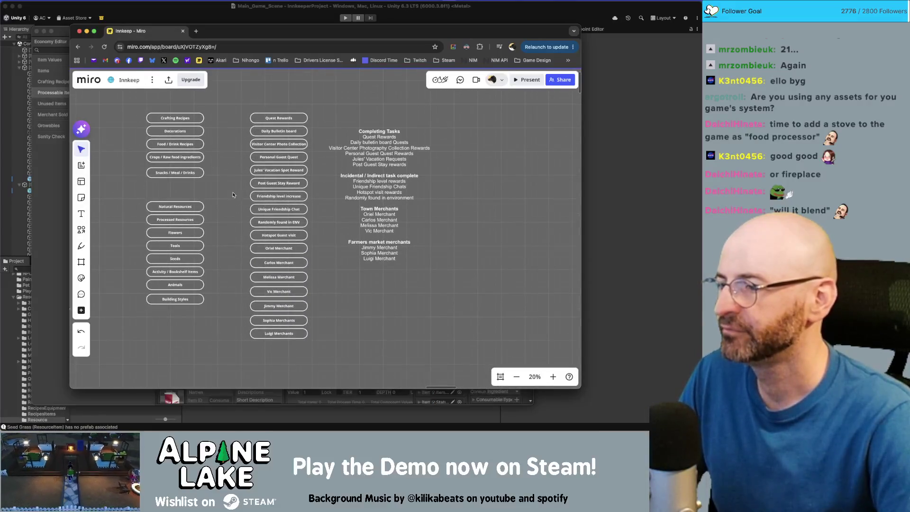
Step: Move the Natural Resources through Building Styles boxes up closer to the upper group
drag(232, 195, 136, 315)
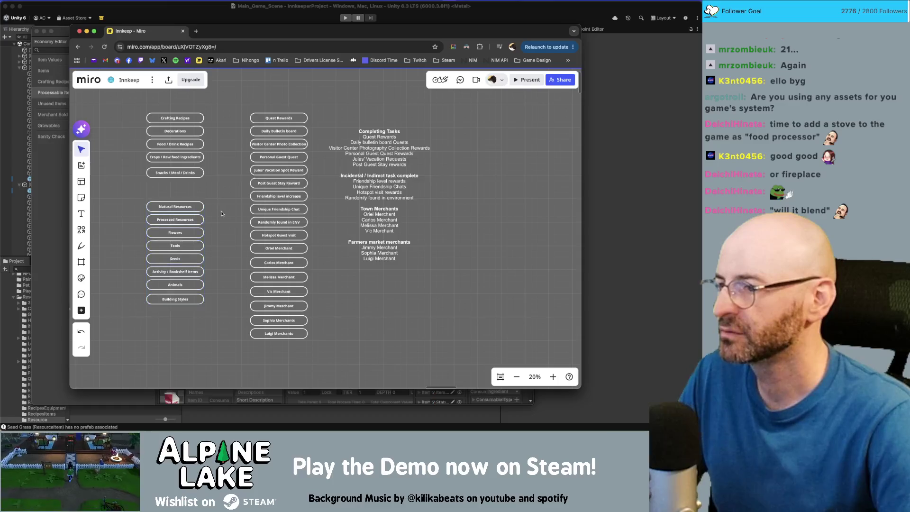
drag(180, 208, 180, 190)
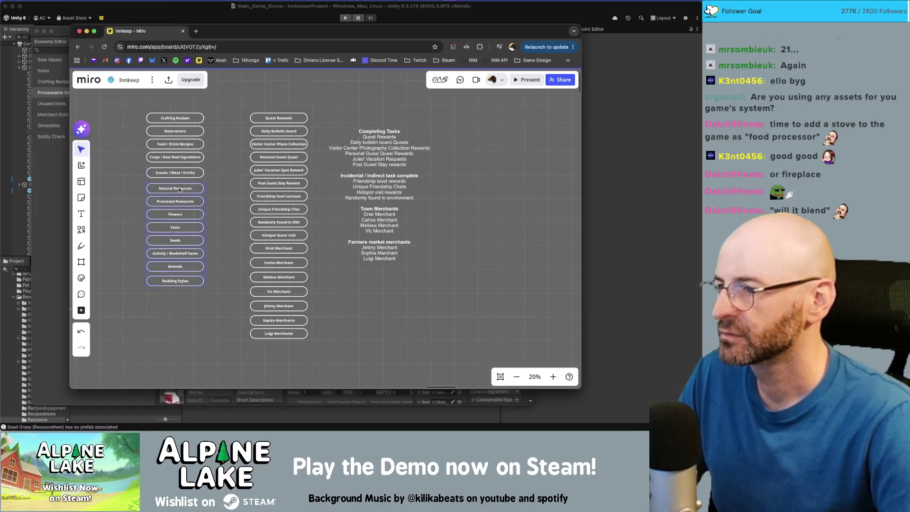
click(327, 323)
Step: Add a Farming box and move the Oriel–Luigi merchant boxes beneath it
scroll(down, 3)
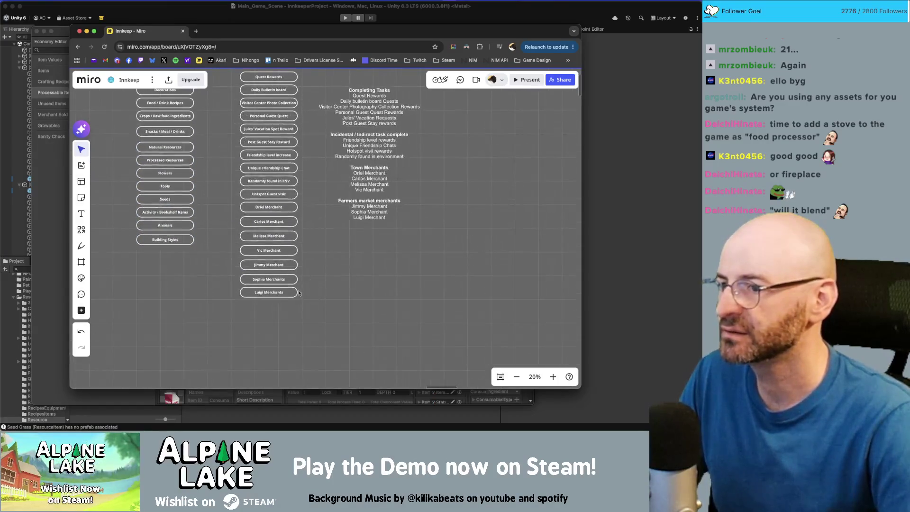
click(283, 313)
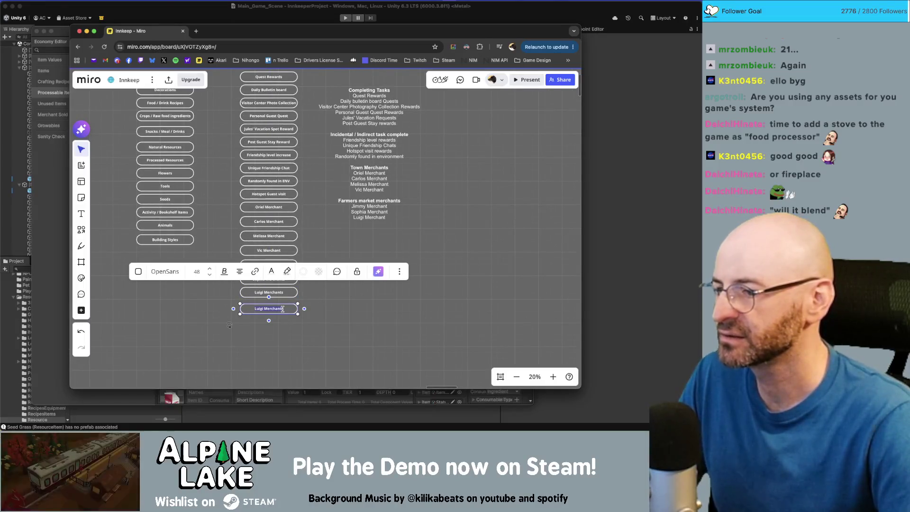
text(d)
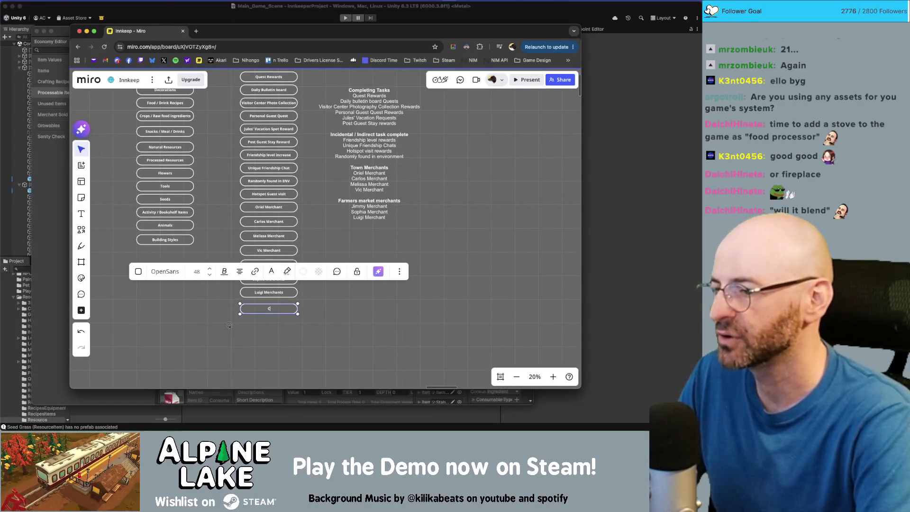
text(rowing Crops)
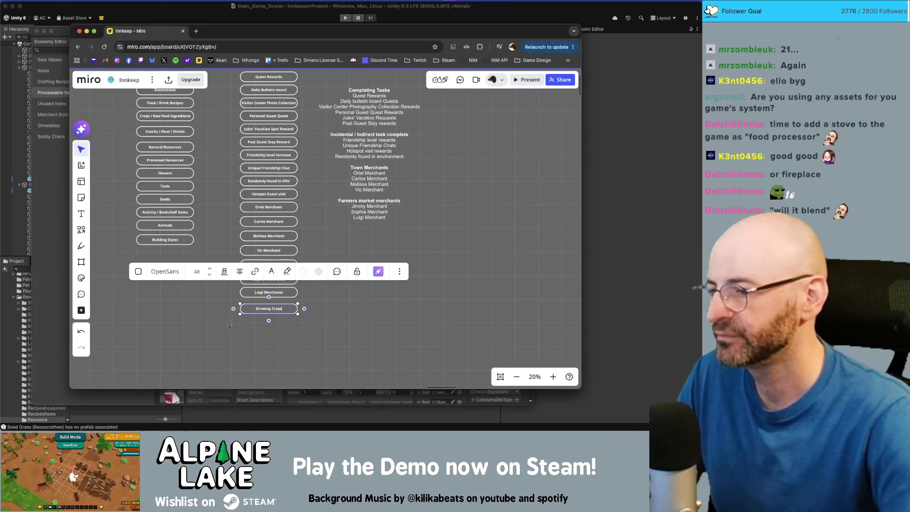
click(335, 314)
drag(308, 256, 282, 242)
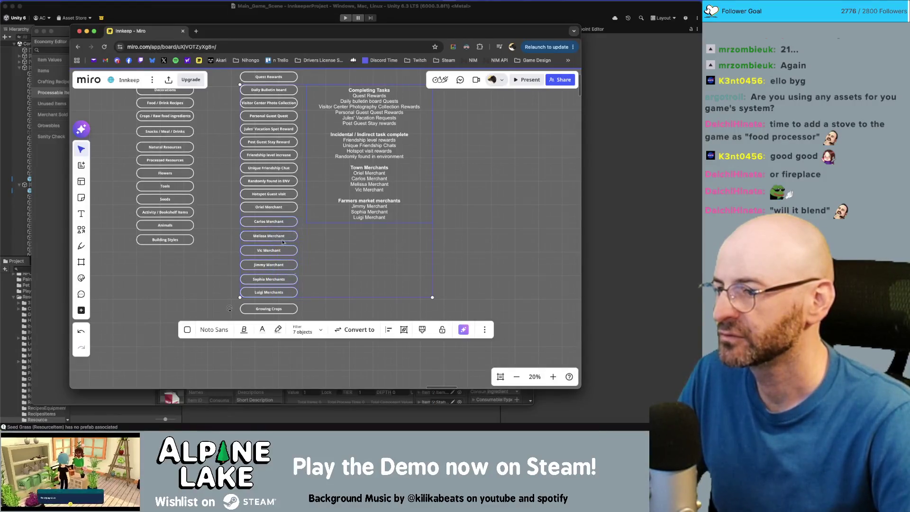
click(271, 311)
text(Farming)
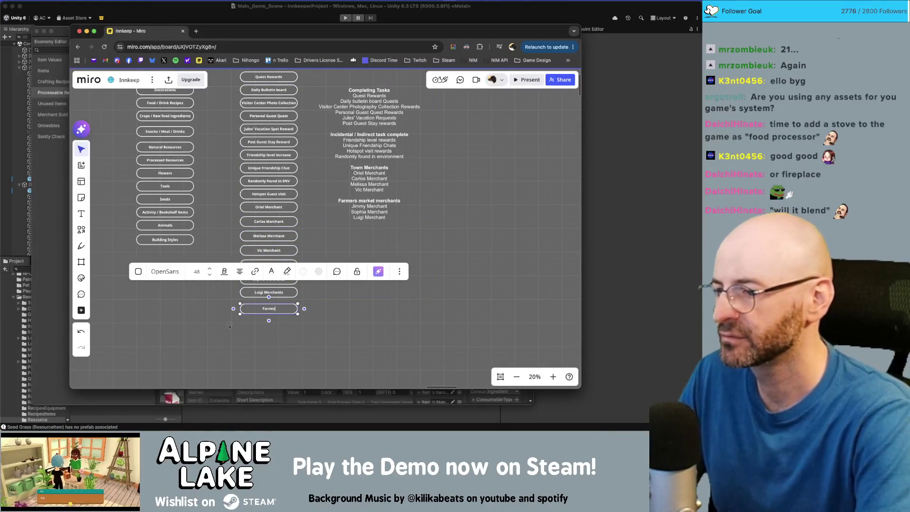
drag(317, 313, 273, 252)
key(ctrl+z)
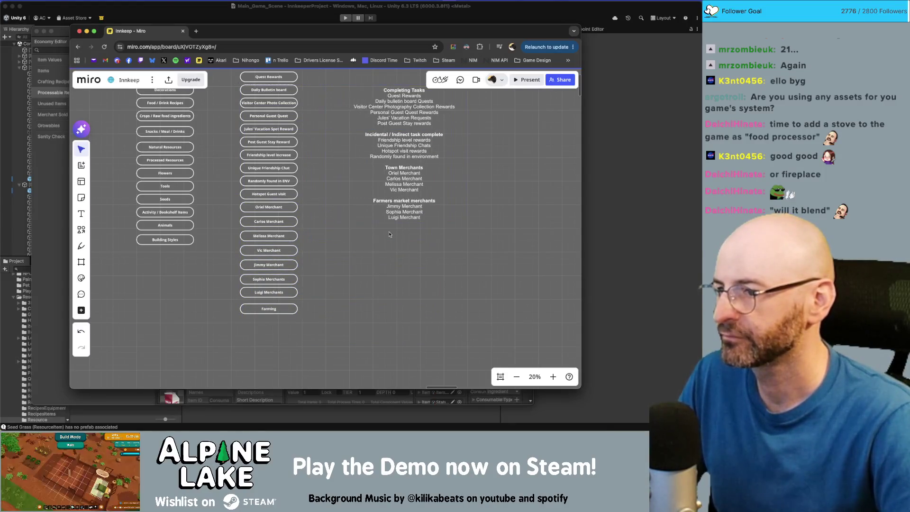
drag(233, 210, 275, 317)
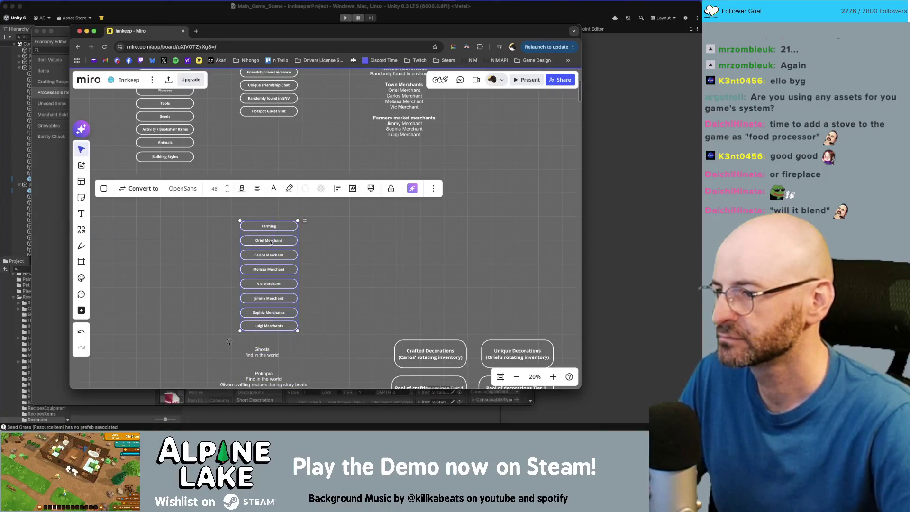
Step: Move the Farming–Luigi boxes under Hotspot Guest visit, then nudge that group up toward Randomly found
drag(271, 229, 273, 130)
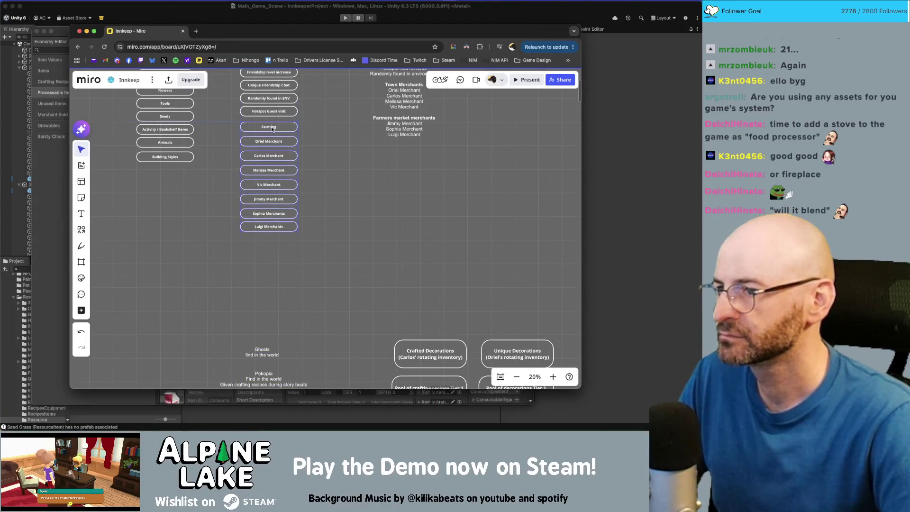
click(333, 167)
scroll(up, 3)
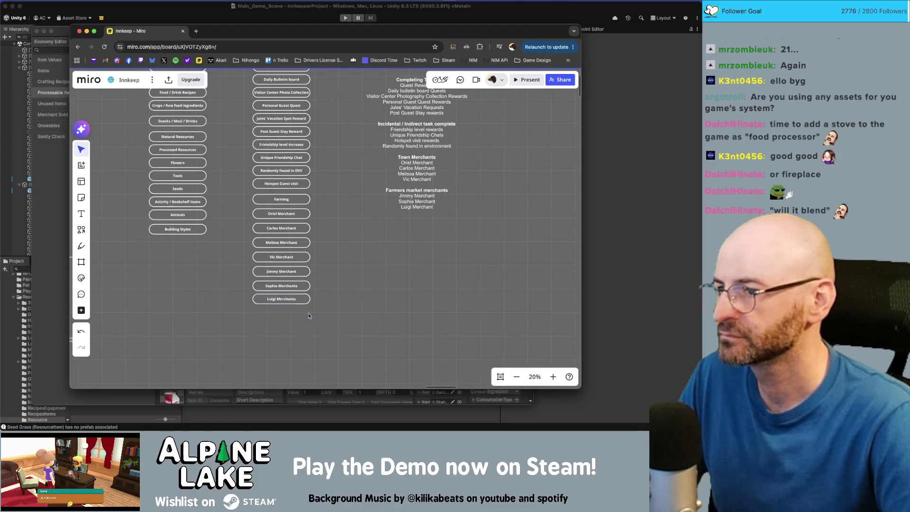
drag(308, 316, 249, 179)
scroll(up, 3)
drag(297, 226, 309, 235)
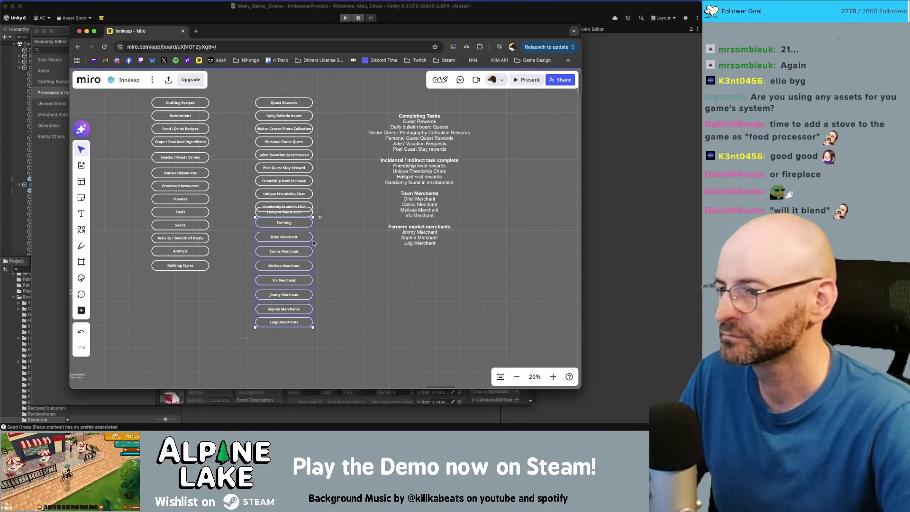
click(331, 254)
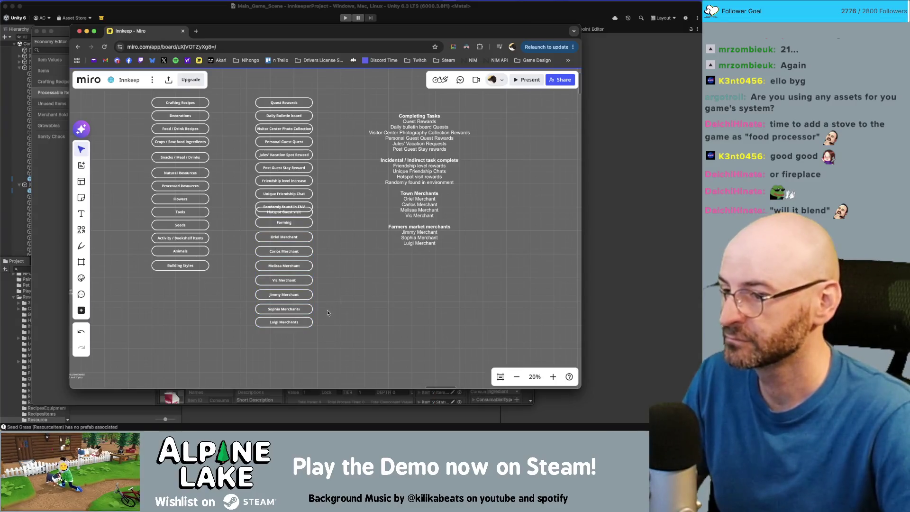
Step: Pull the Oriel–Sophia and Luigi merchant boxes up toward Farming and space the column evenly
drag(327, 311, 277, 232)
drag(303, 298, 299, 290)
drag(284, 322, 279, 92)
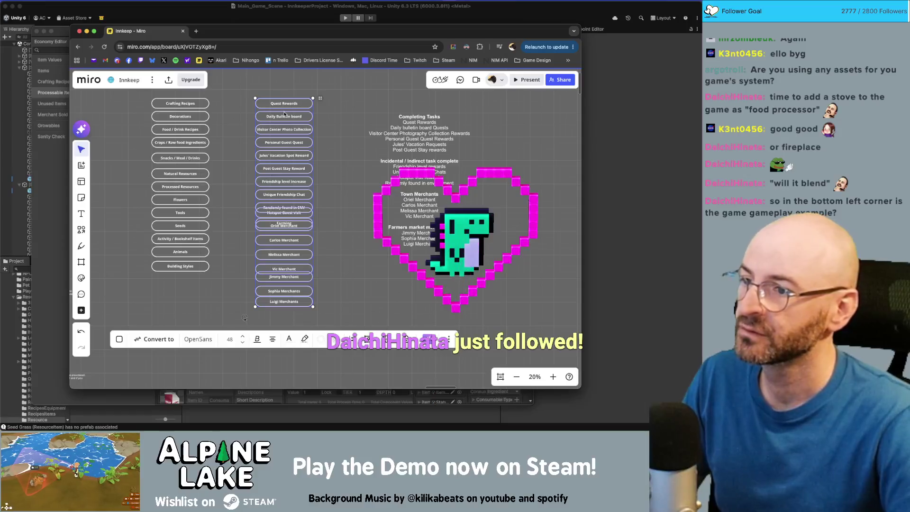
click(368, 338)
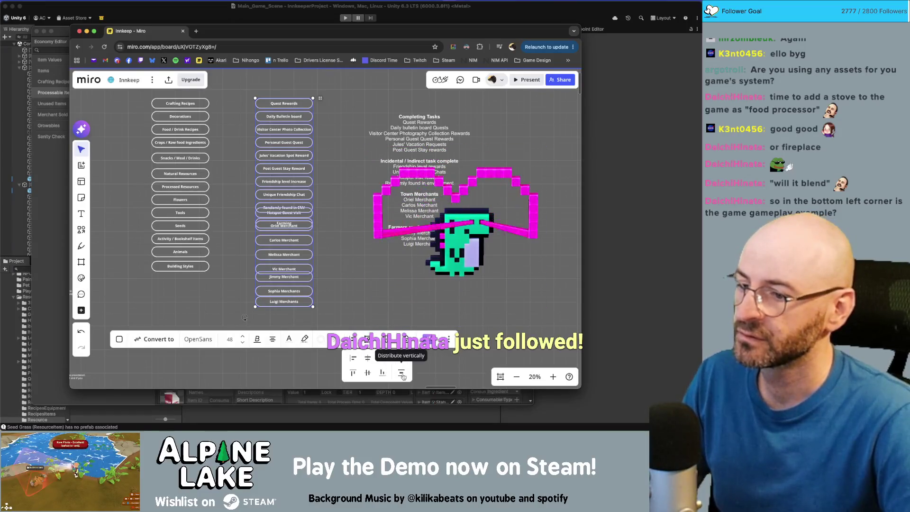
click(401, 372)
click(253, 182)
scroll(up, 3)
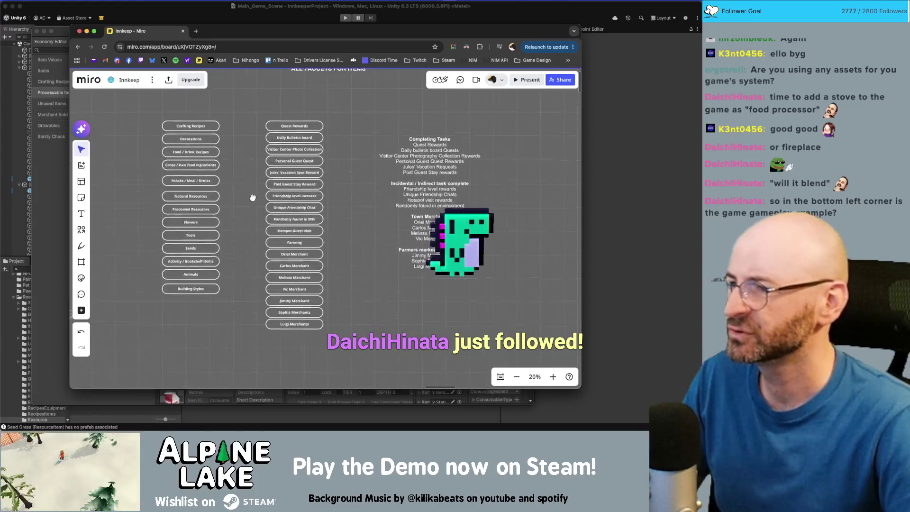
Step: Shift the whole left column of category boxes slightly down-left into alignment
drag(236, 118, 201, 316)
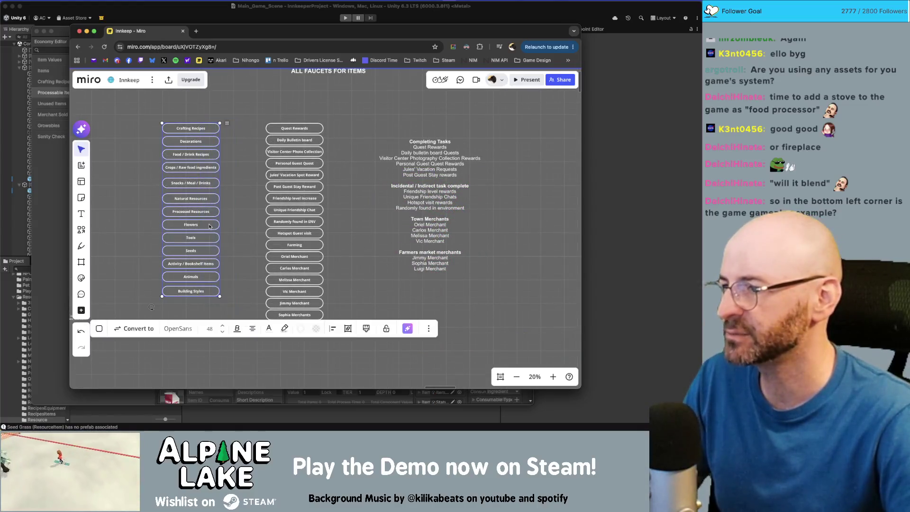
drag(203, 236, 201, 250)
click(248, 127)
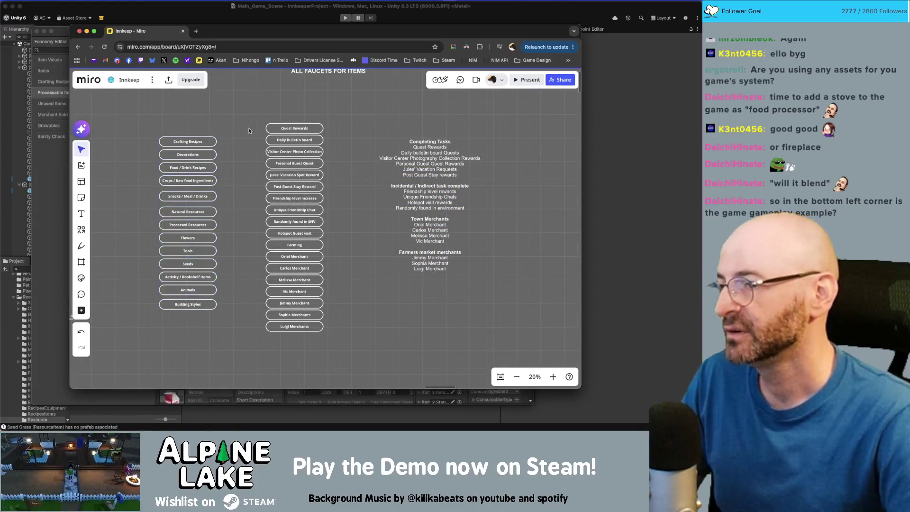
scroll(up, 3)
scroll(down, 3)
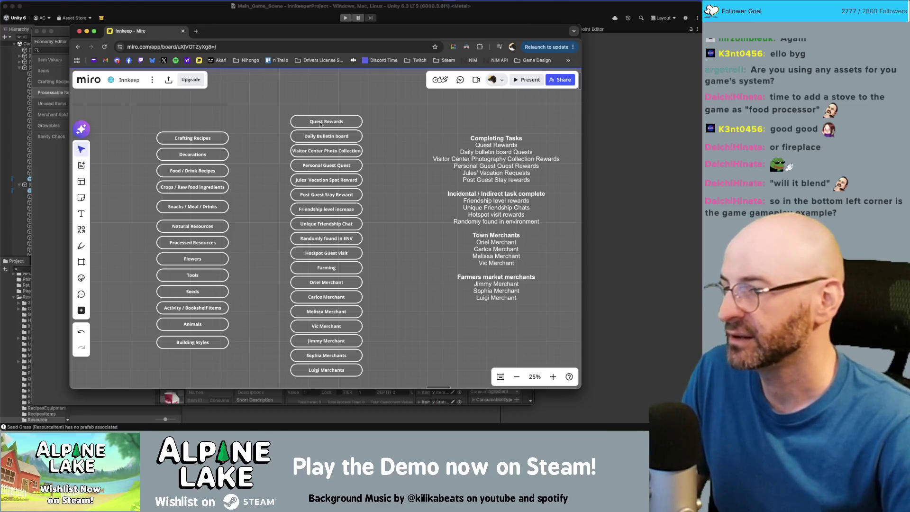
Step: Move the faucet notes block and the ALL FAUCETS FOR ITEMS title up and left
scroll(down, 3)
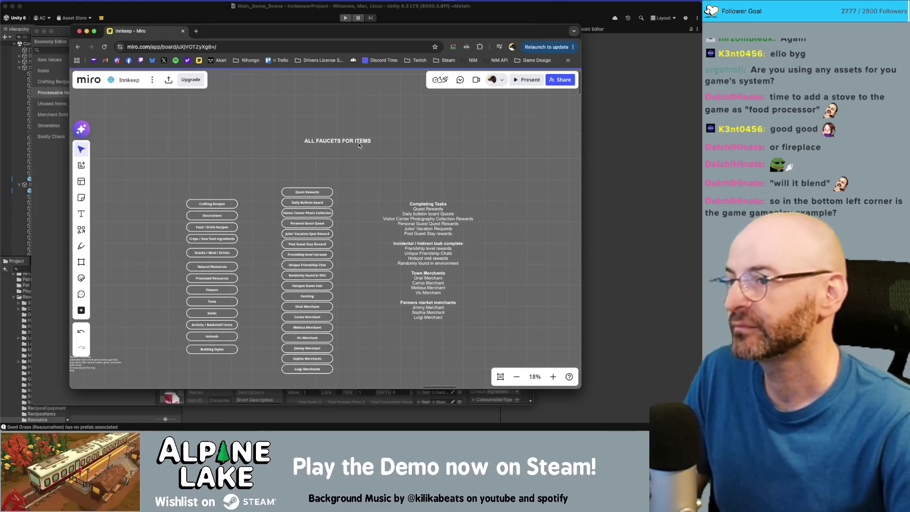
drag(359, 157, 444, 331)
drag(427, 284, 362, 138)
drag(416, 194, 407, 243)
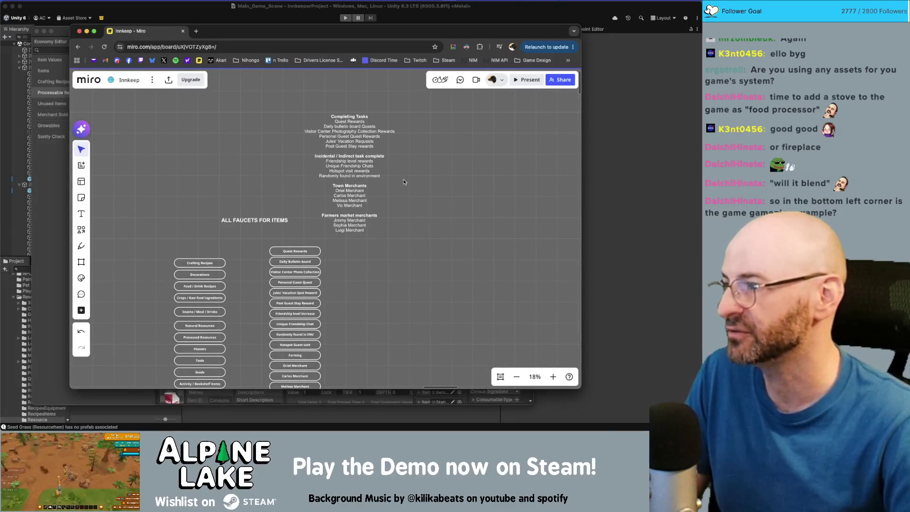
drag(278, 222, 271, 217)
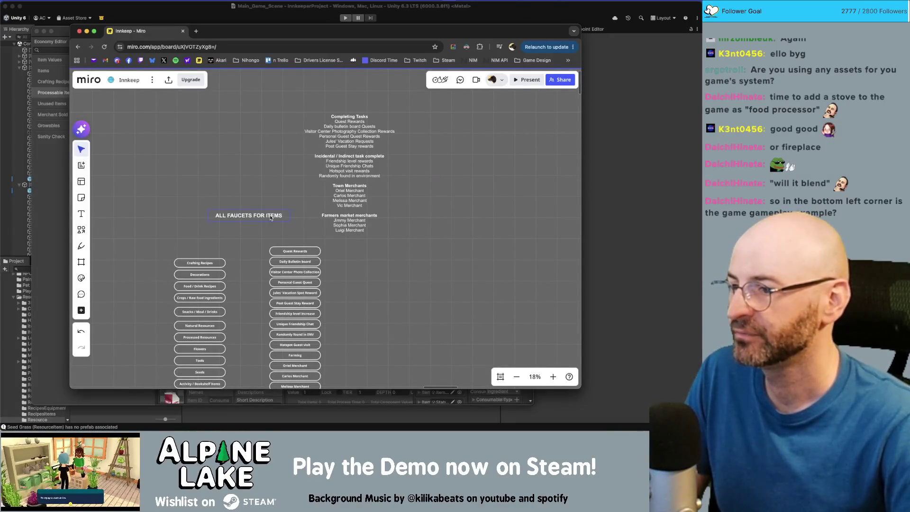
Step: Draw a test arrow from Crafting Recipes to Quest Rewards, then delete it
scroll(down, 3)
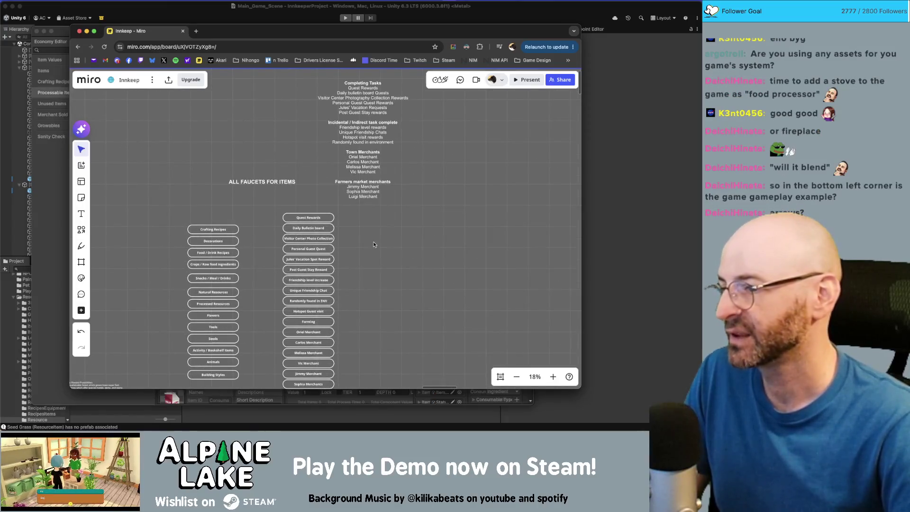
scroll(down, 3)
click(255, 192)
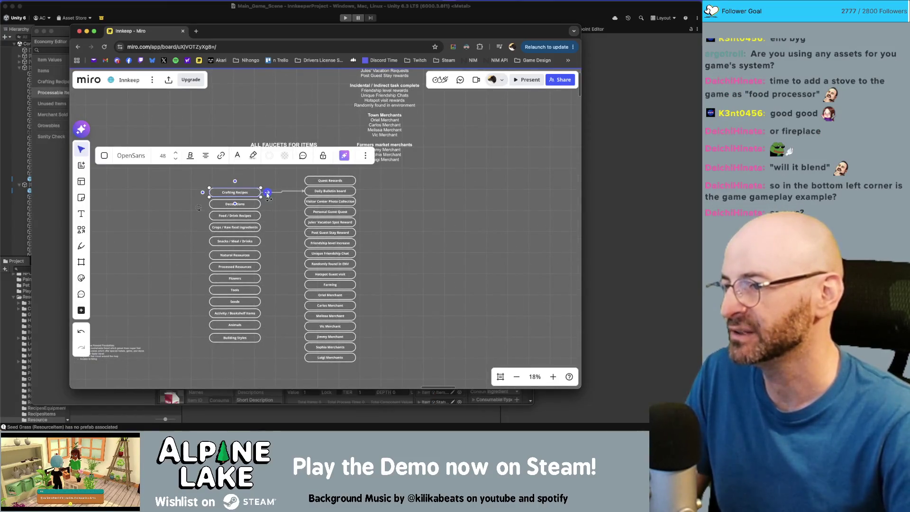
drag(268, 194, 303, 180)
click(288, 177)
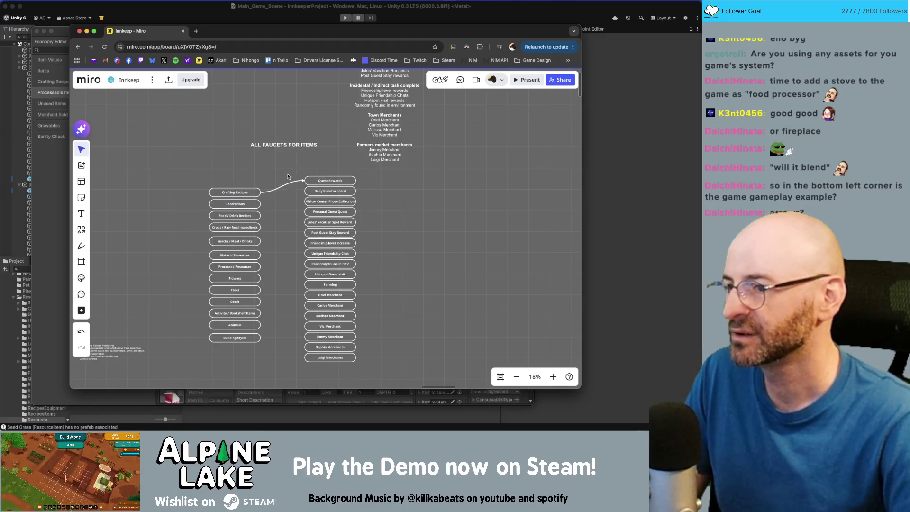
click(287, 179)
key(BackSpace)
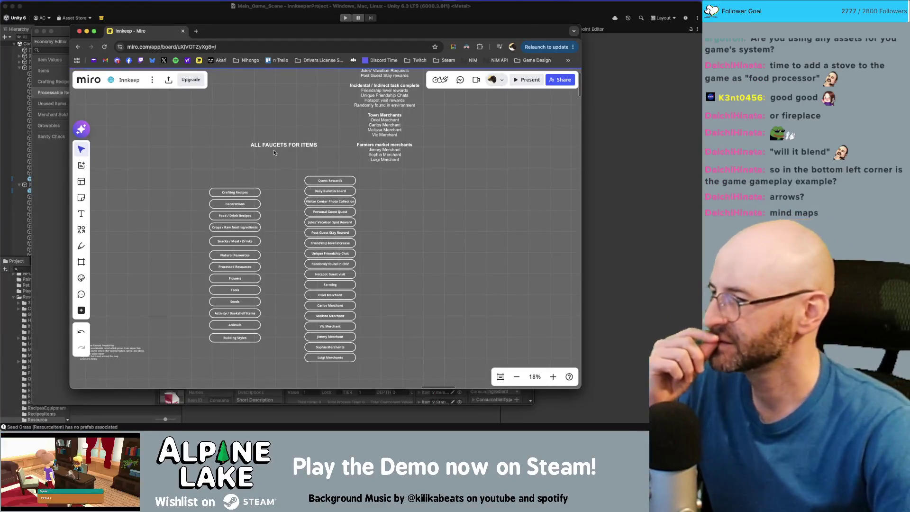
Step: Place Decorations above Crafting Recipes and shift Food / Drink Recipes through Building Styles down
scroll(up, 3)
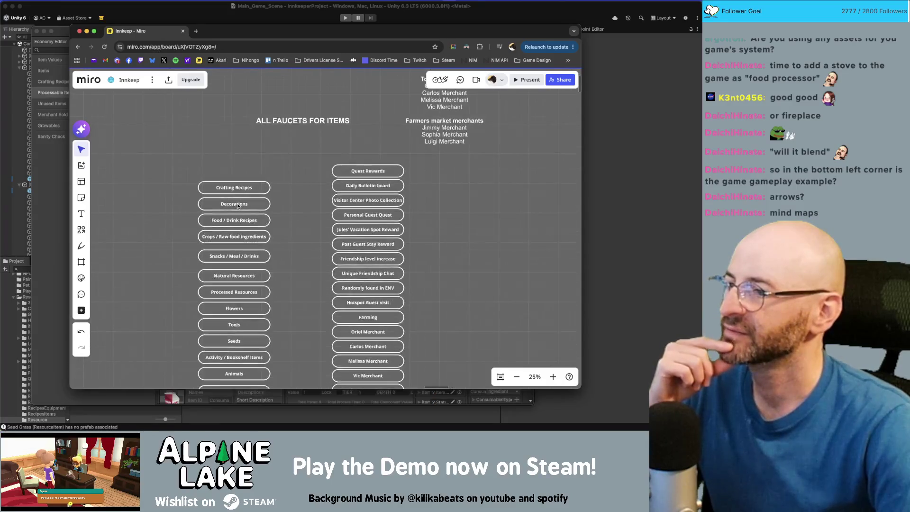
click(235, 203)
click(280, 195)
drag(247, 204, 244, 189)
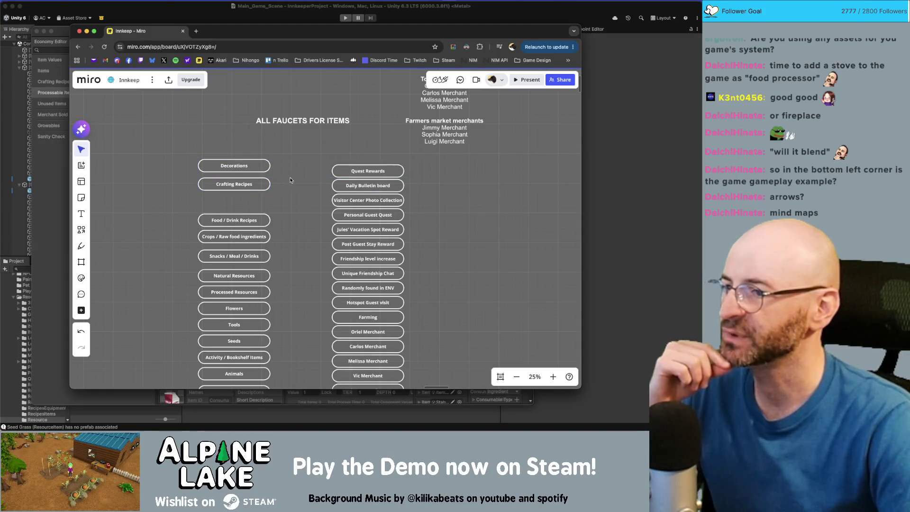
scroll(down, 3)
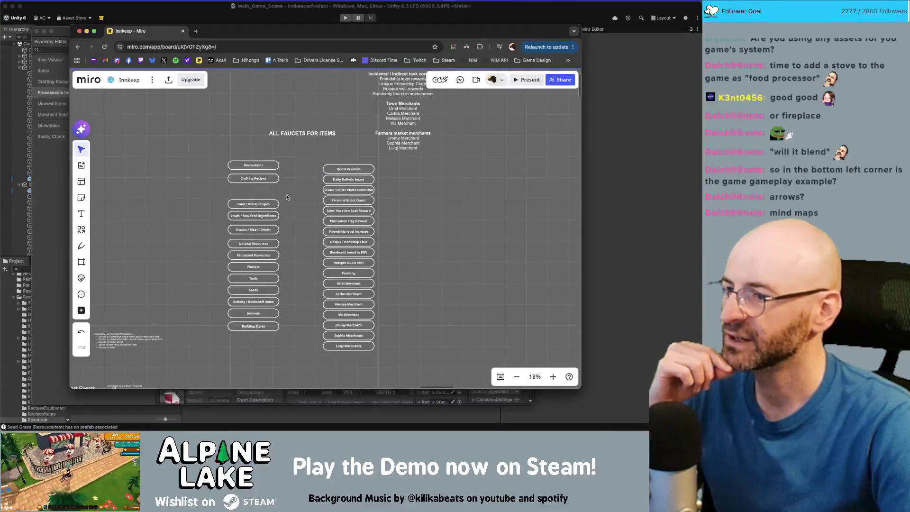
drag(287, 197, 273, 252)
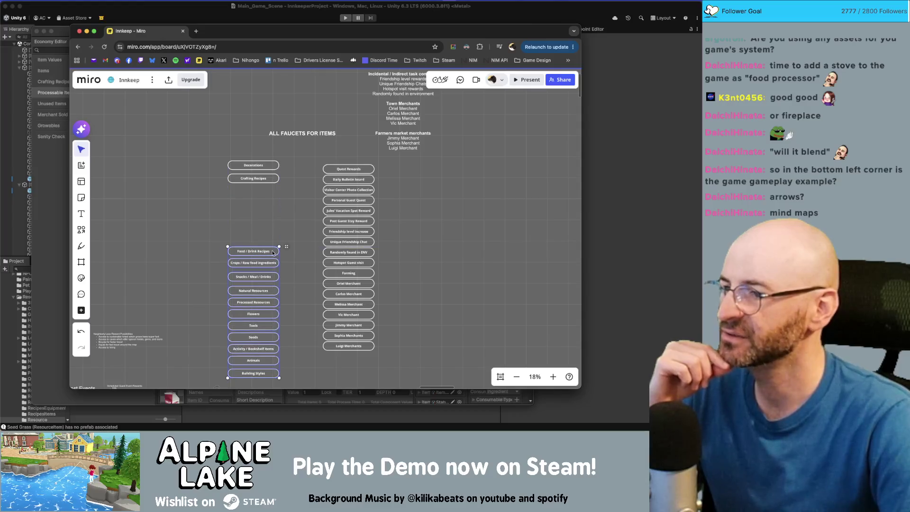
click(401, 252)
Step: Move Crops / Raw food ingredients and Farming down below the columns
scroll(down, 3)
drag(383, 252, 339, 246)
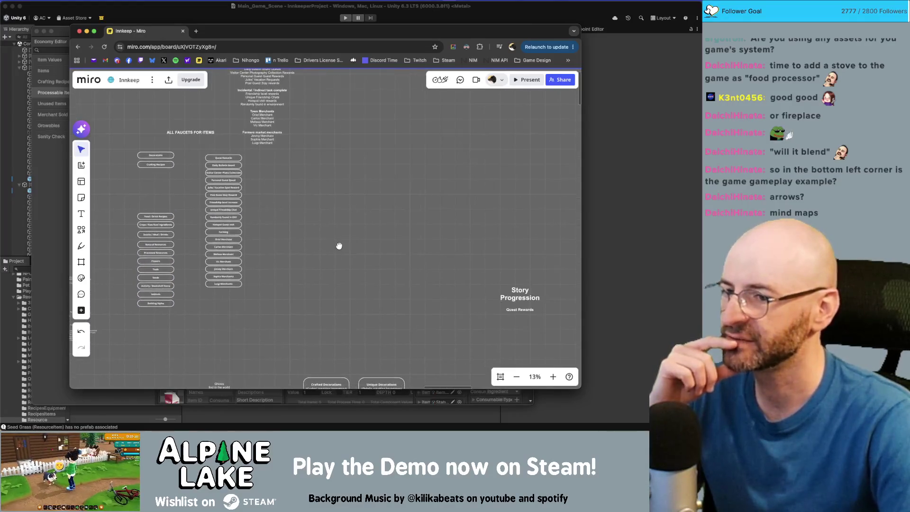
scroll(up, 3)
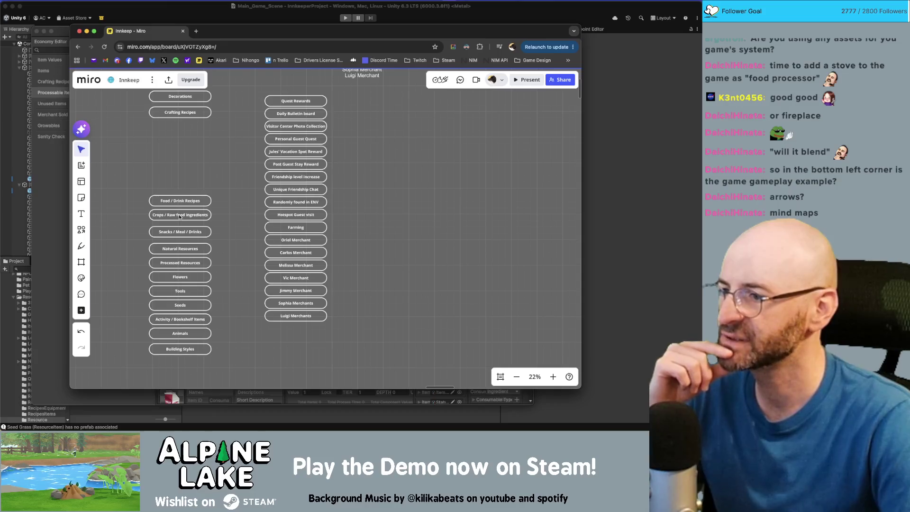
drag(179, 215, 194, 346)
drag(289, 170, 283, 337)
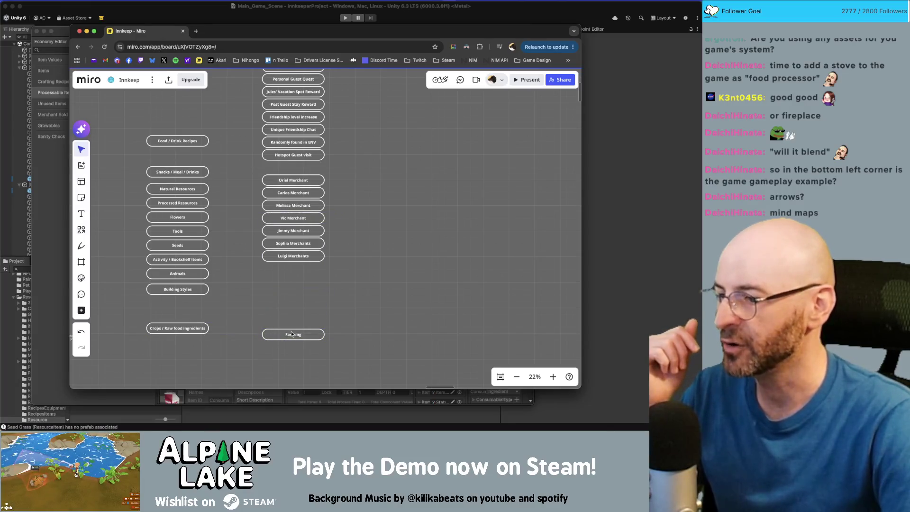
Step: Connect Crops / Raw food ingredients with arrows to Farming and Luigi Merchants, placed side by side
click(292, 334)
click(199, 328)
drag(213, 328, 293, 340)
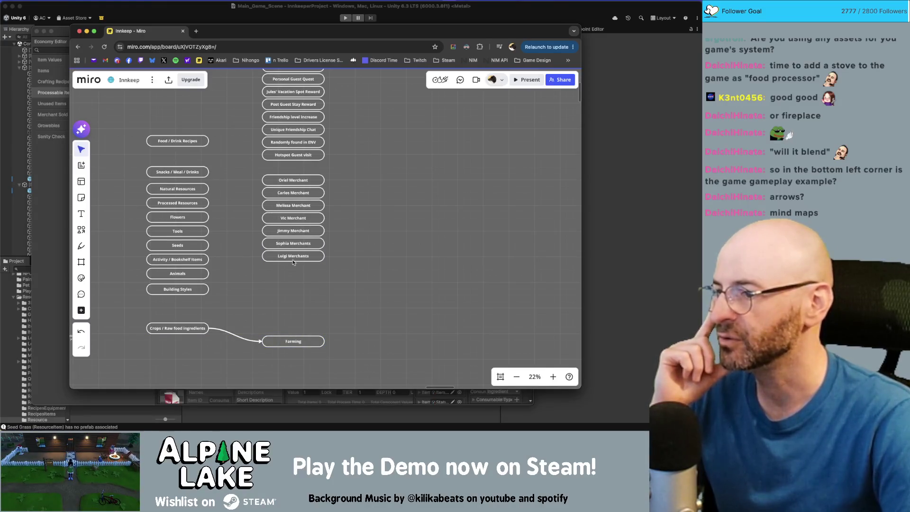
drag(294, 260, 294, 321)
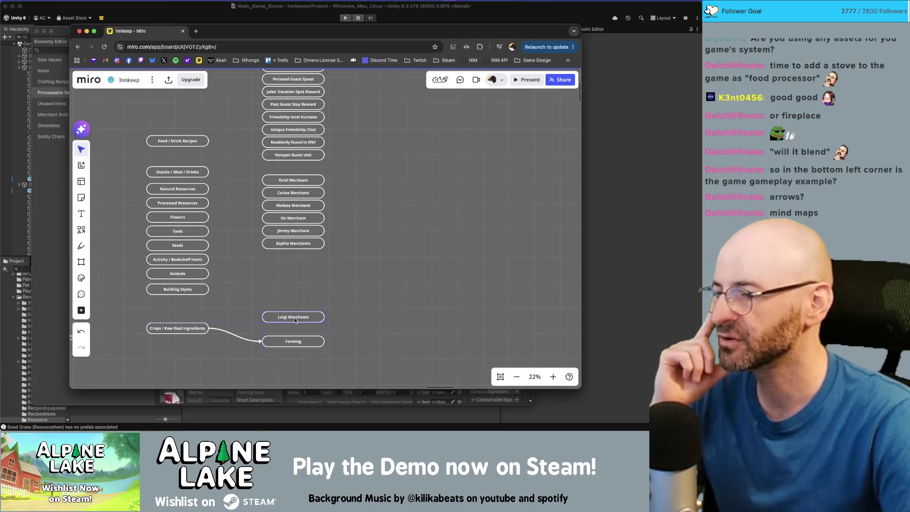
click(203, 332)
drag(216, 328, 264, 321)
click(371, 317)
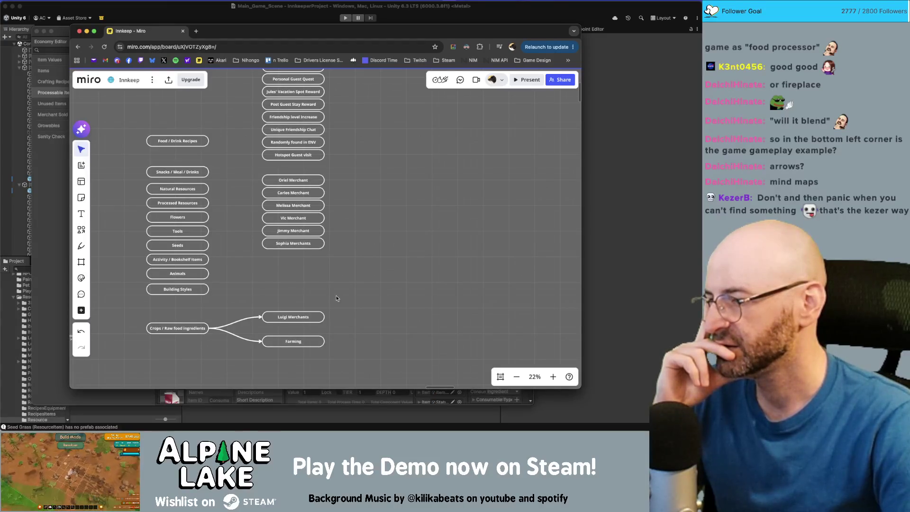
Step: Select the Crops, Farming and Luigi Merchants group and move it down slightly
drag(327, 319, 250, 345)
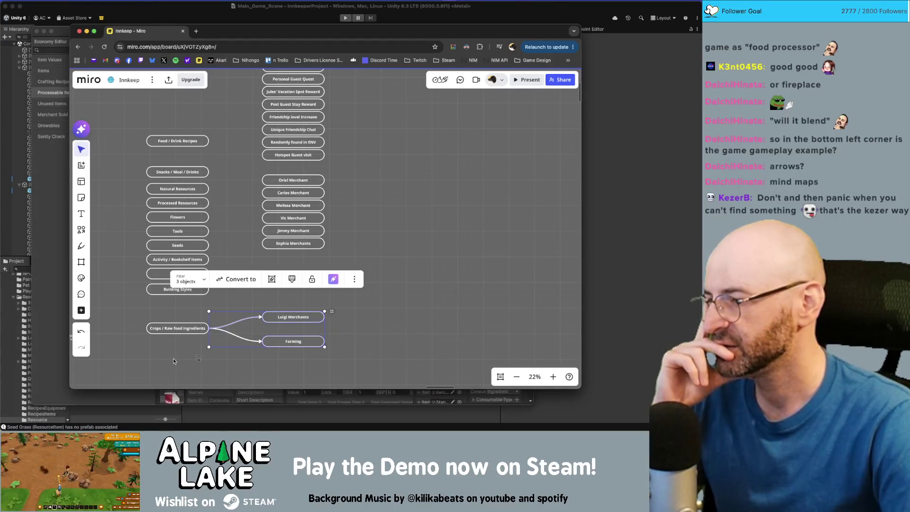
drag(173, 360, 331, 308)
drag(180, 328, 180, 340)
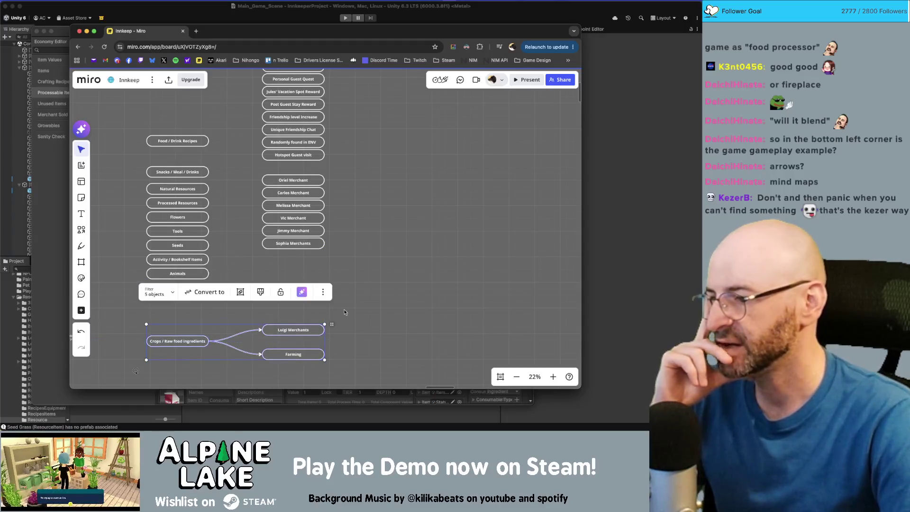
click(359, 308)
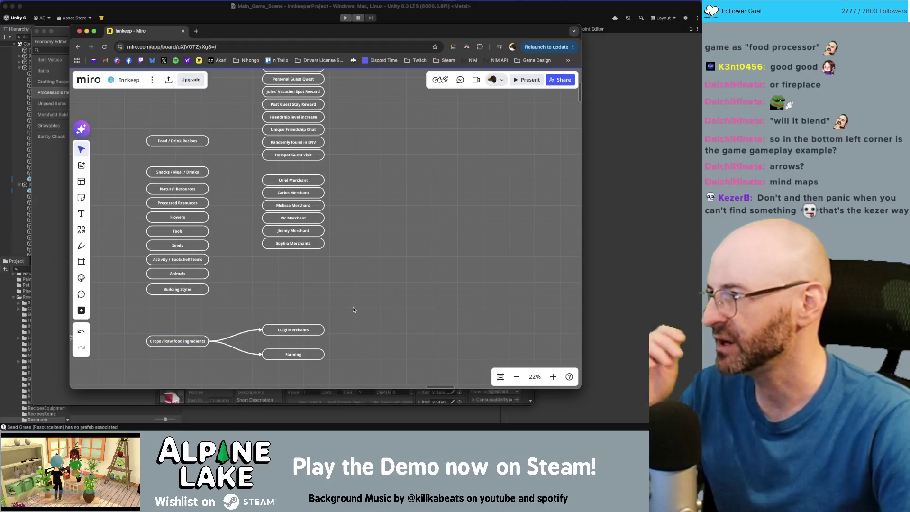
scroll(up, 3)
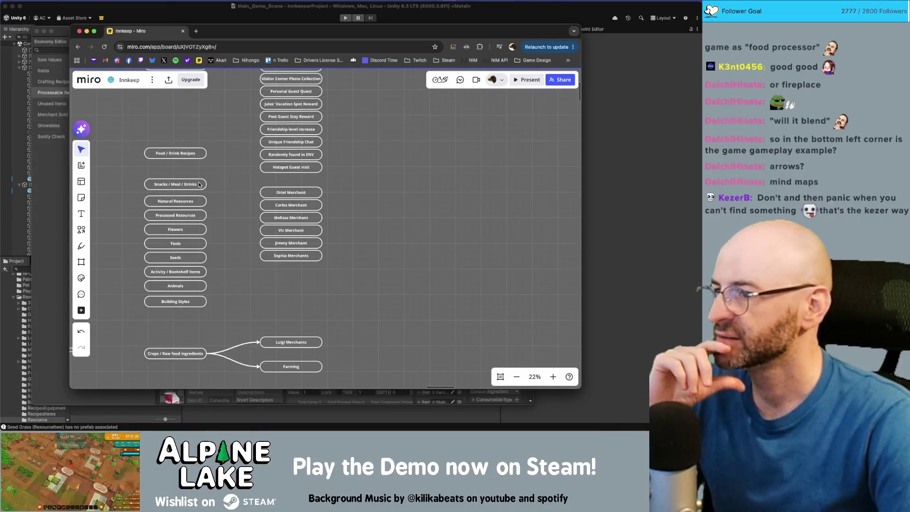
Step: Move Snacks / Meal / Drinks below Building Styles
scroll(up, 3)
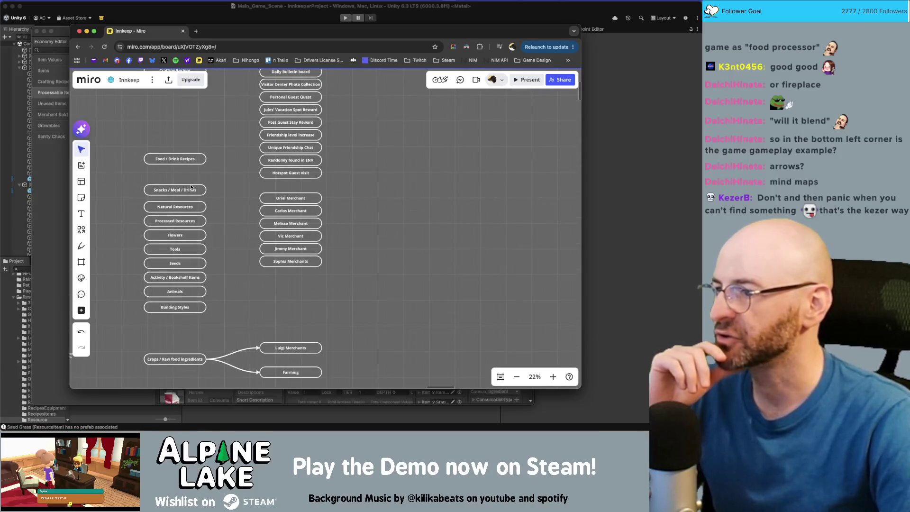
drag(190, 181, 190, 186)
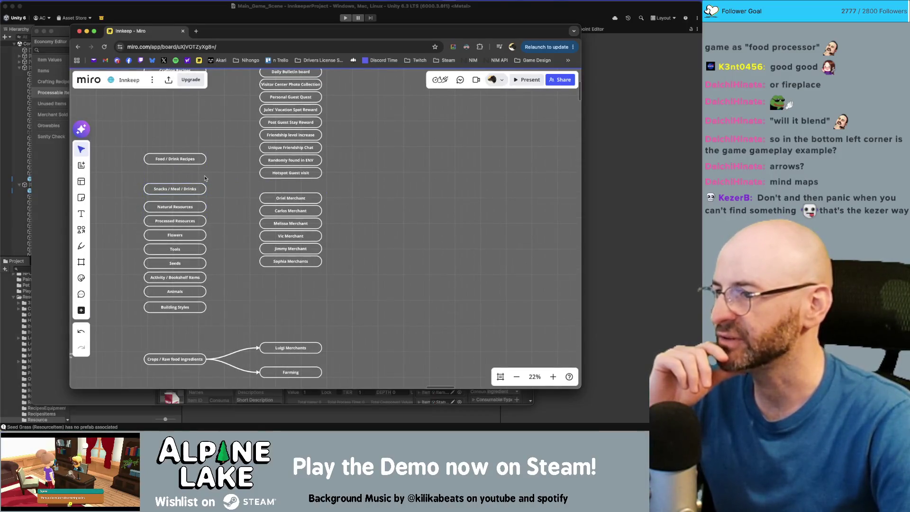
click(194, 188)
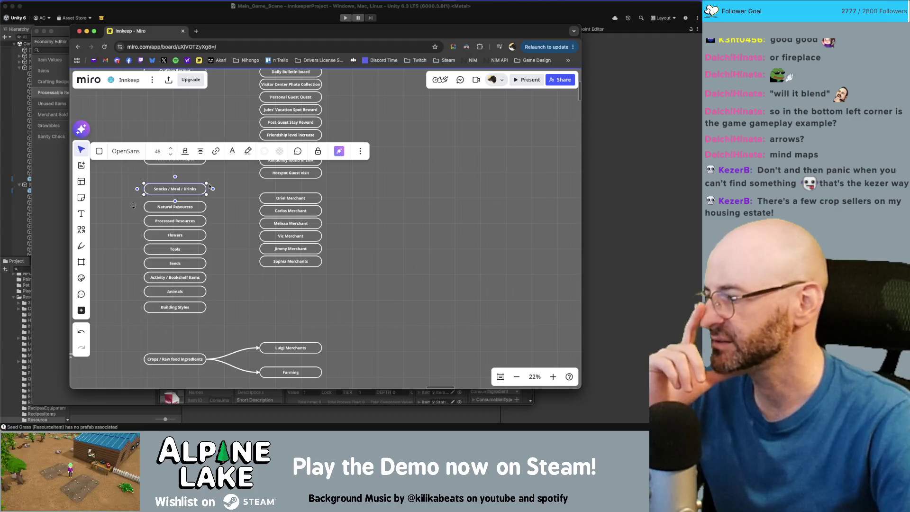
drag(198, 189, 201, 329)
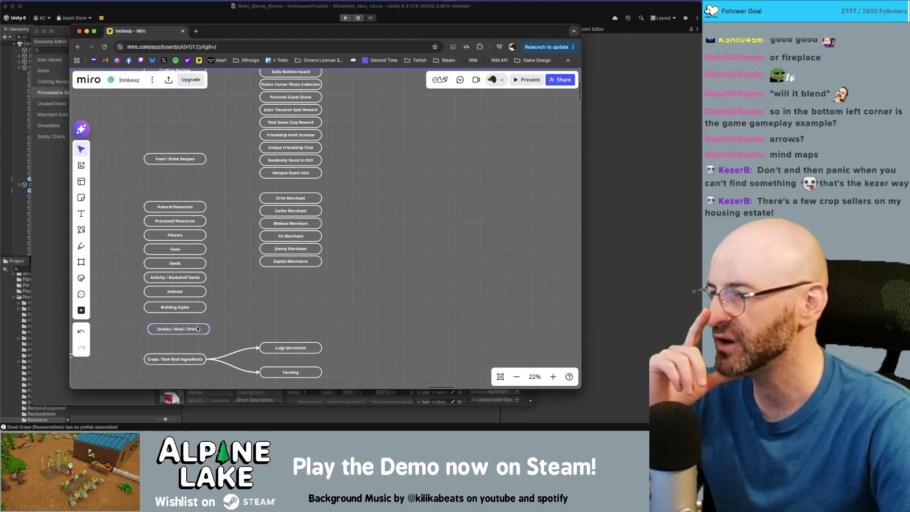
Step: Place Melissa Merchant beside the food categories and link Snacks / Meal / Drinks to it
drag(285, 228, 282, 325)
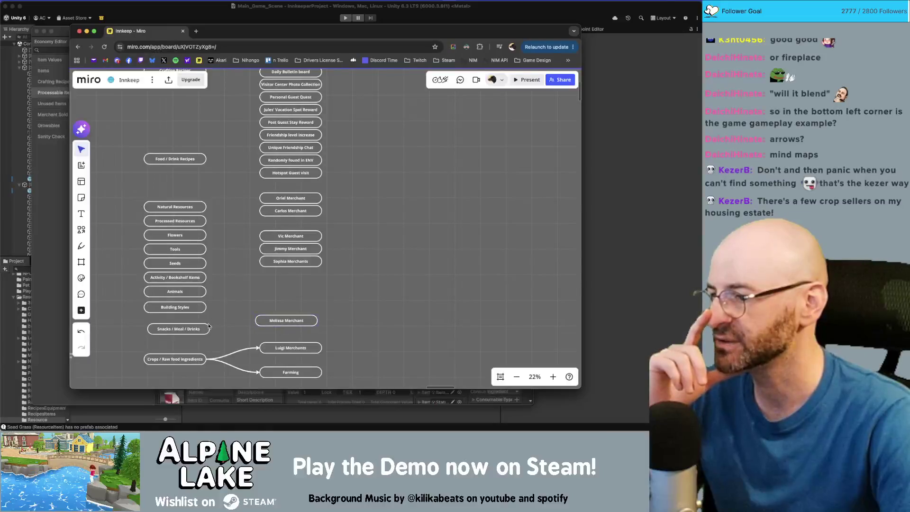
drag(224, 330, 293, 314)
click(219, 312)
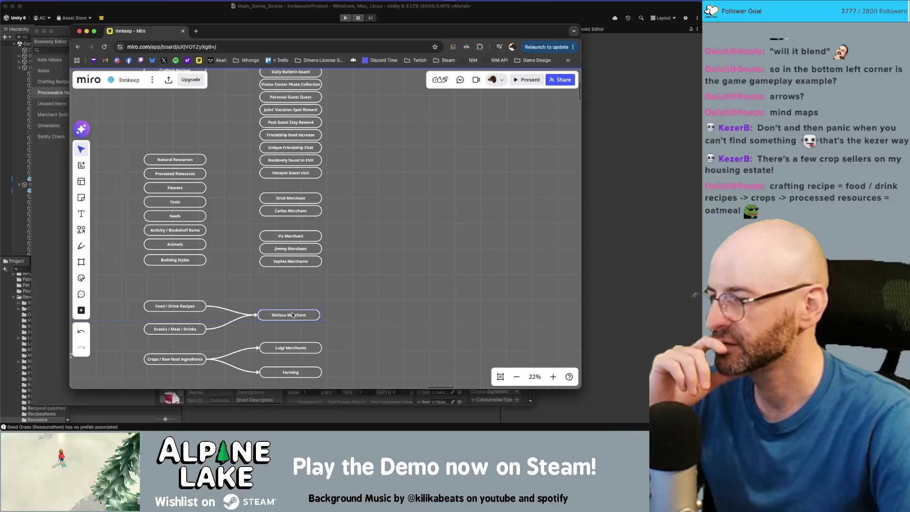
drag(166, 293, 188, 334)
click(363, 330)
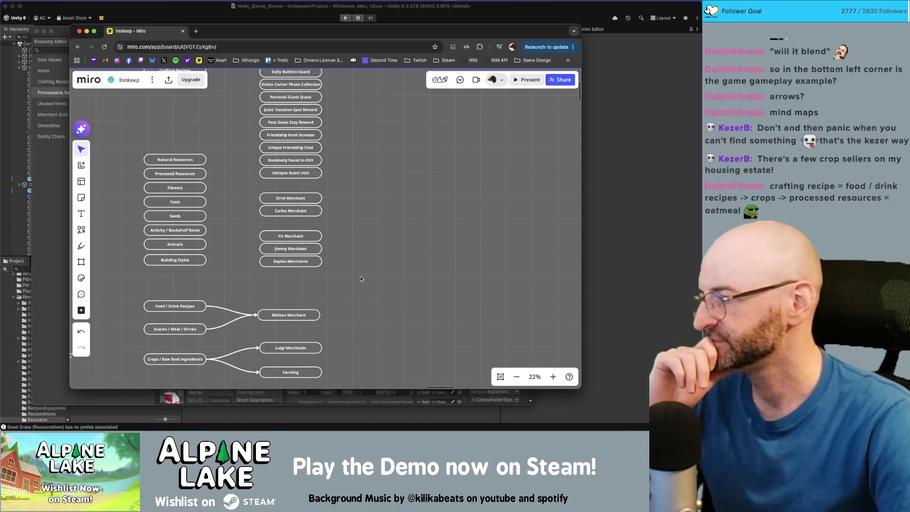
drag(368, 264, 367, 273)
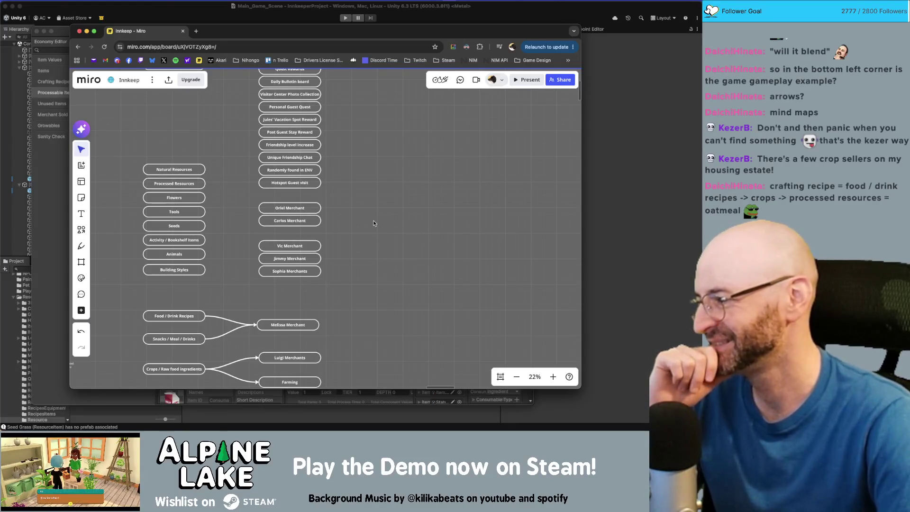
scroll(down, 3)
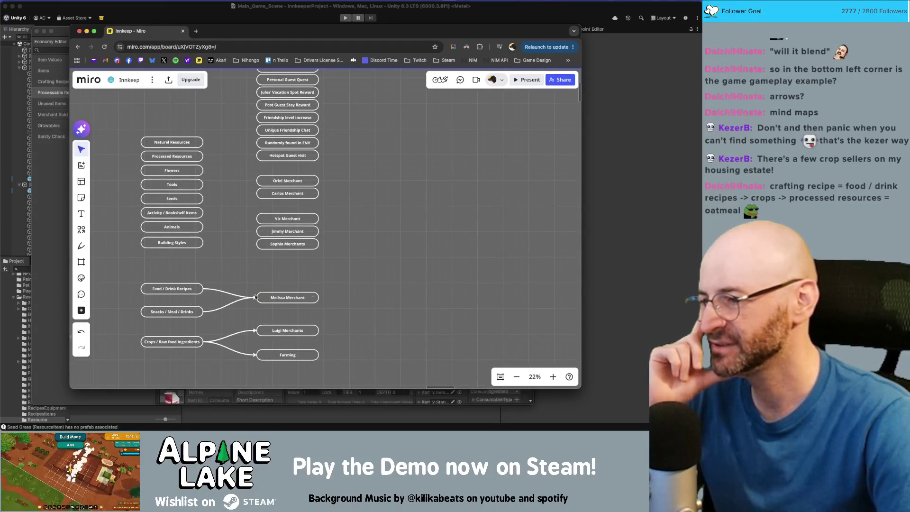
drag(210, 259, 188, 299)
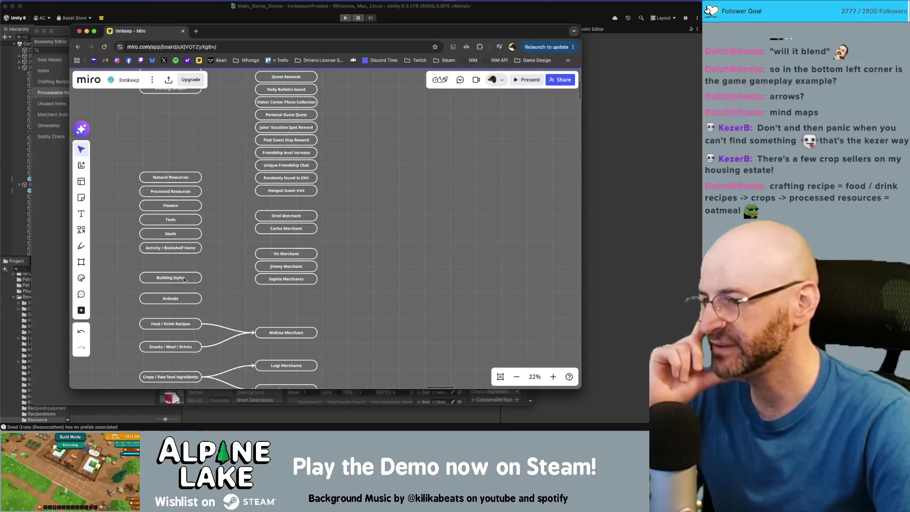
Step: Move Building Styles under Crops and add a copy to its right named Gacha Machine
scroll(down, 3)
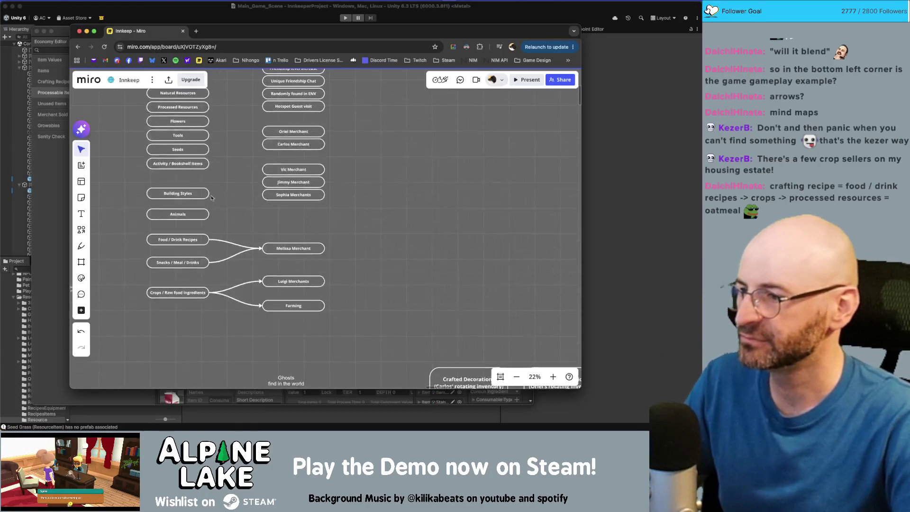
drag(178, 193, 202, 356)
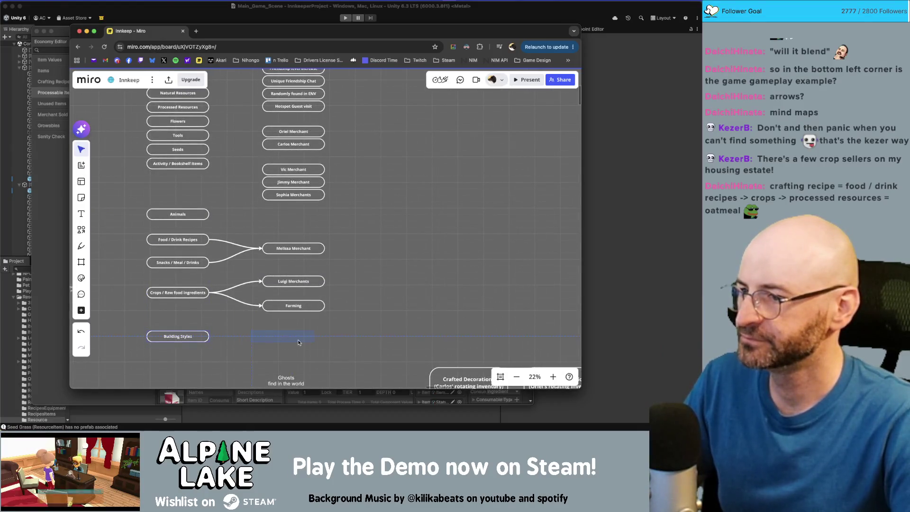
drag(303, 340, 307, 340)
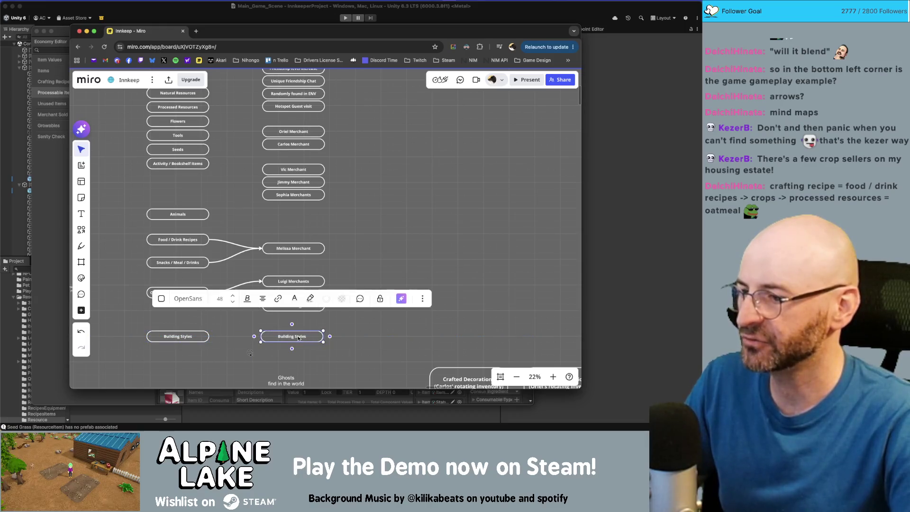
mouse_move(331, 337)
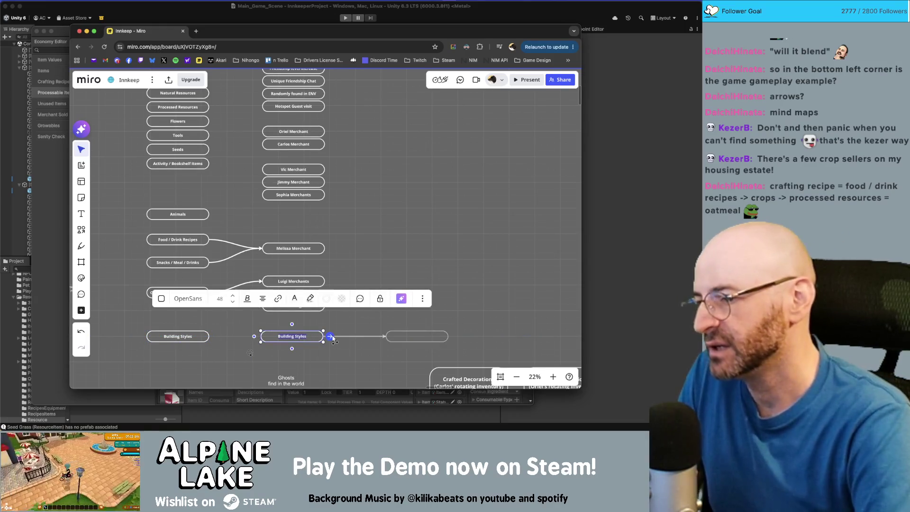
text(Gacha)
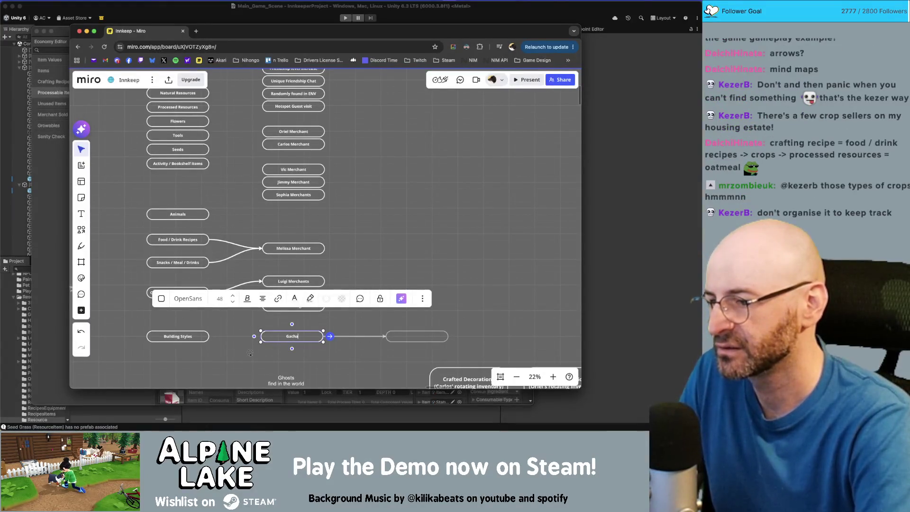
text( Machine)
click(218, 340)
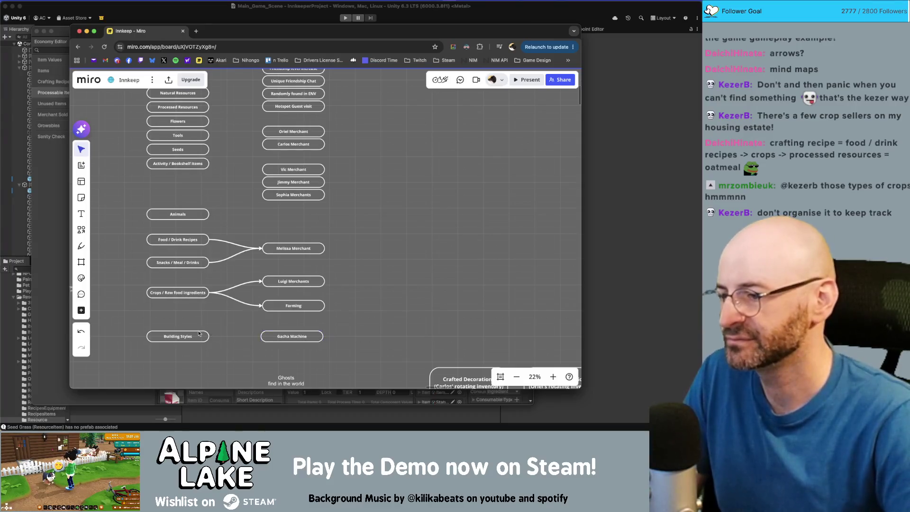
Step: Draw an arrow from Building Styles to Gacha Machine
click(199, 333)
drag(208, 336, 261, 336)
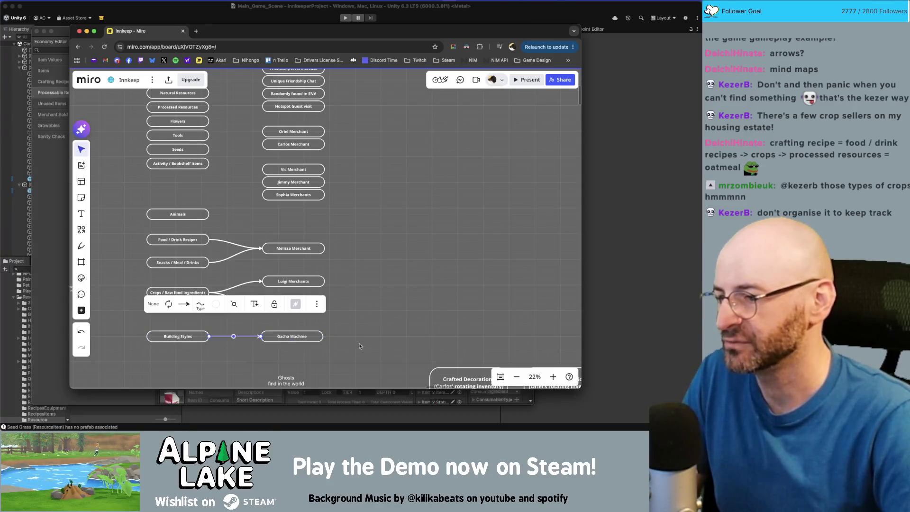
click(352, 339)
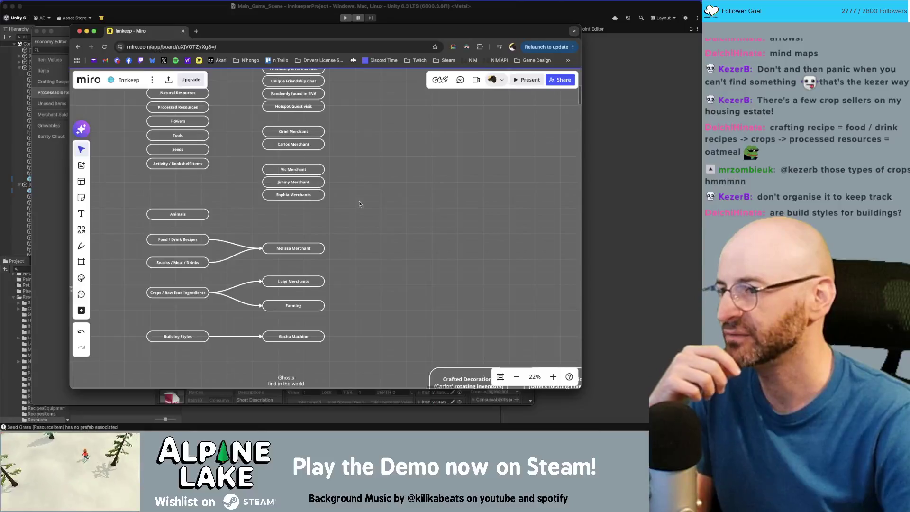
scroll(up, 3)
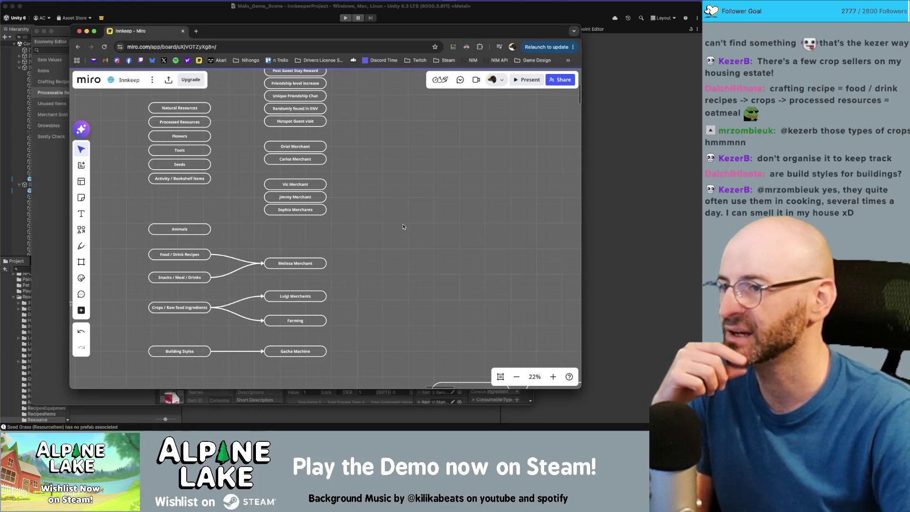
Step: Copy a node to the left of Building Styles and name it Tokens
scroll(up, 3)
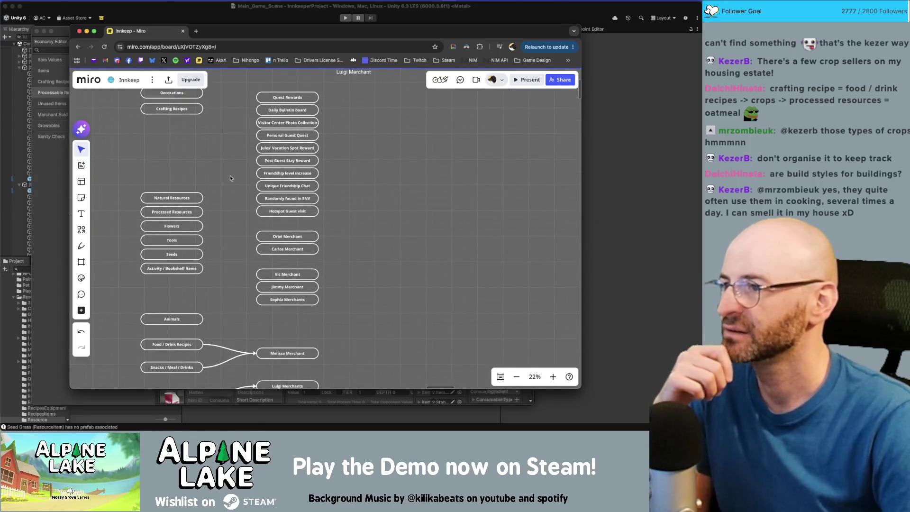
scroll(up, 3)
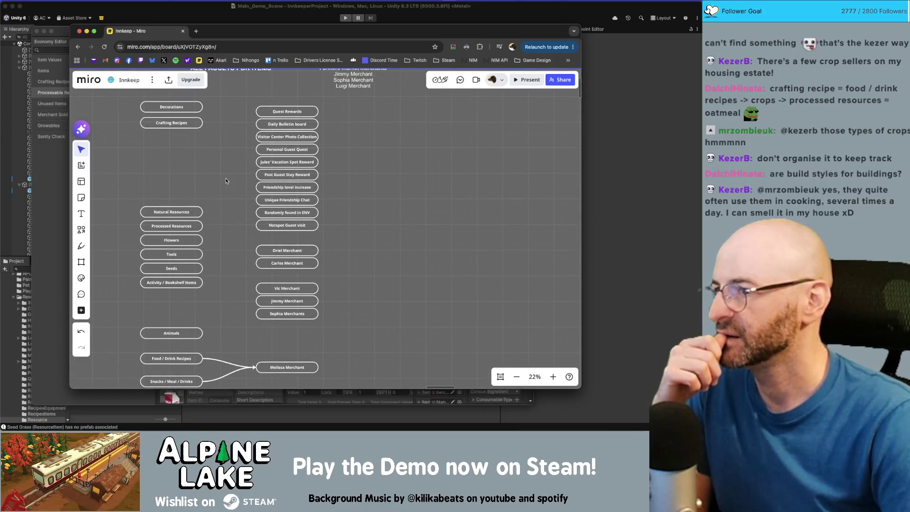
scroll(down, 3)
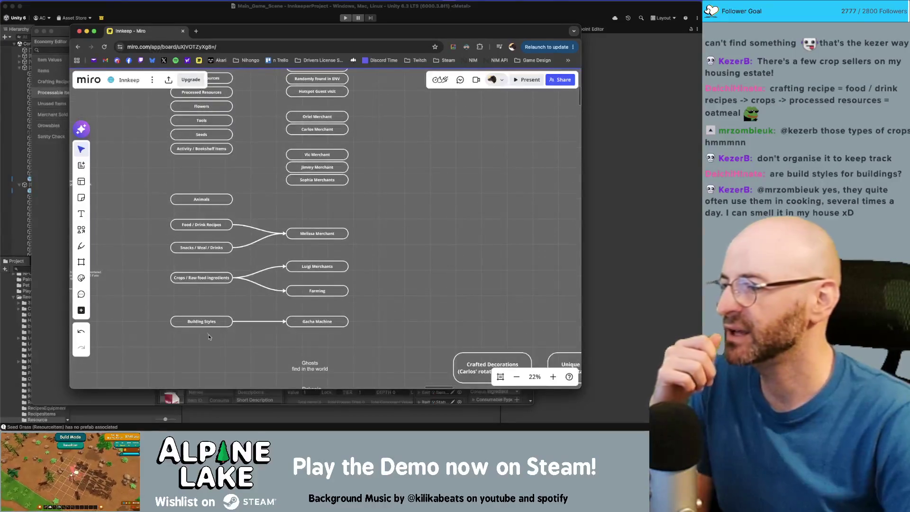
scroll(left, 3)
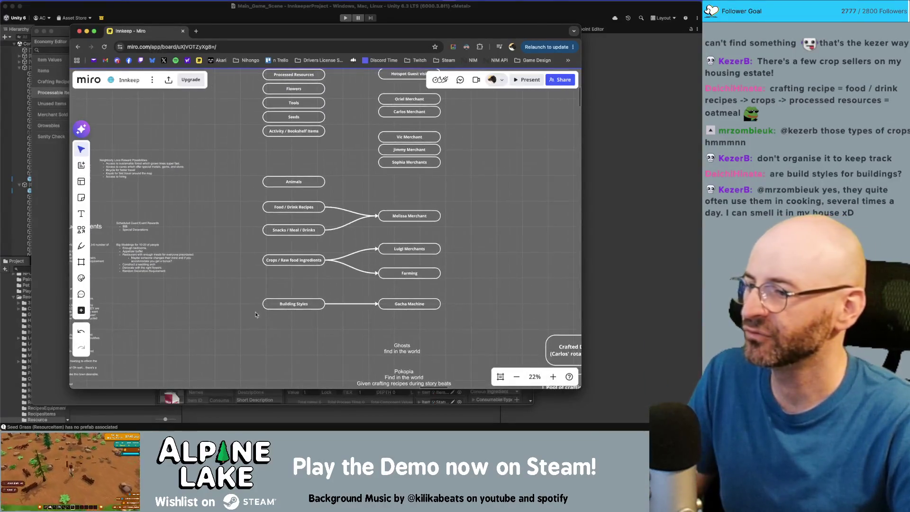
click(285, 257)
drag(211, 307, 211, 308)
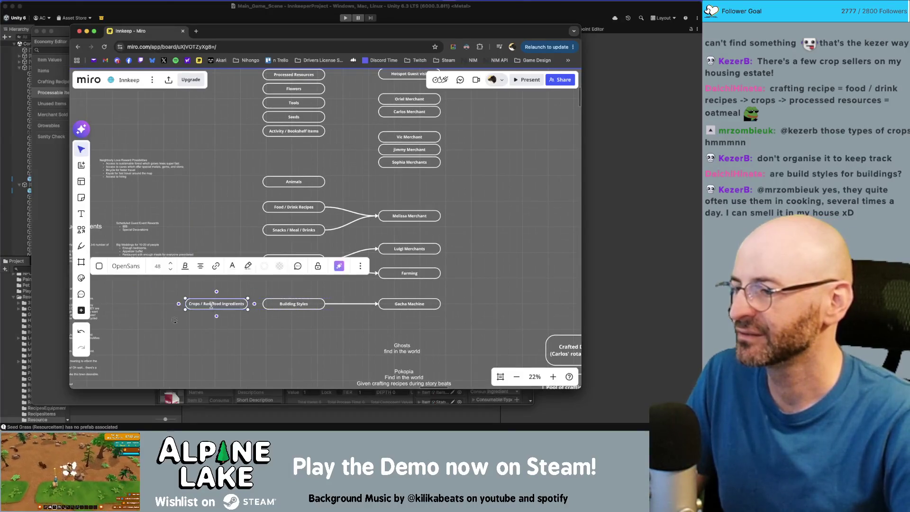
text(Tokens)
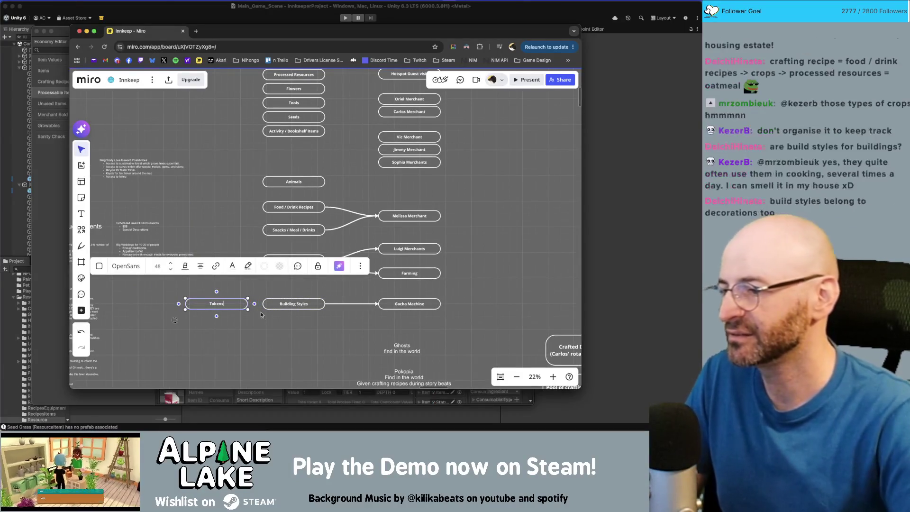
click(174, 321)
Step: Draw an arrow from Tokens to Building Styles
drag(237, 305, 263, 309)
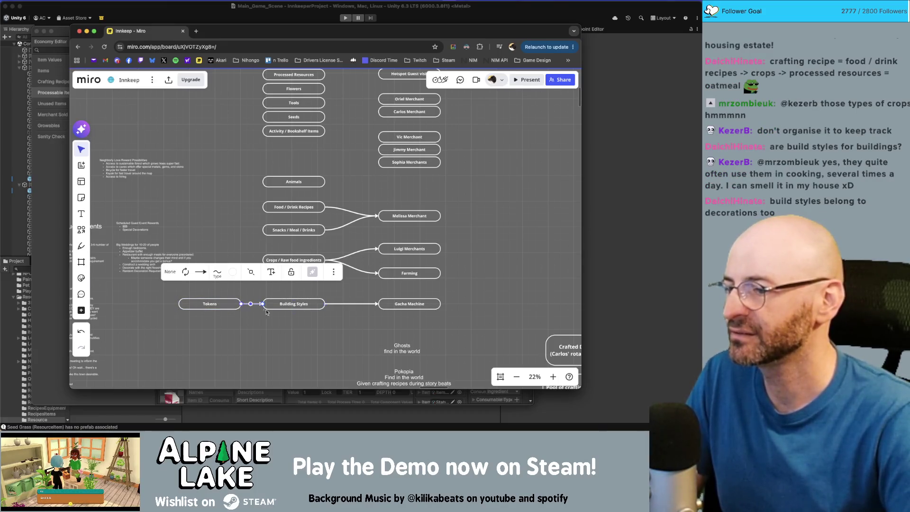
click(276, 326)
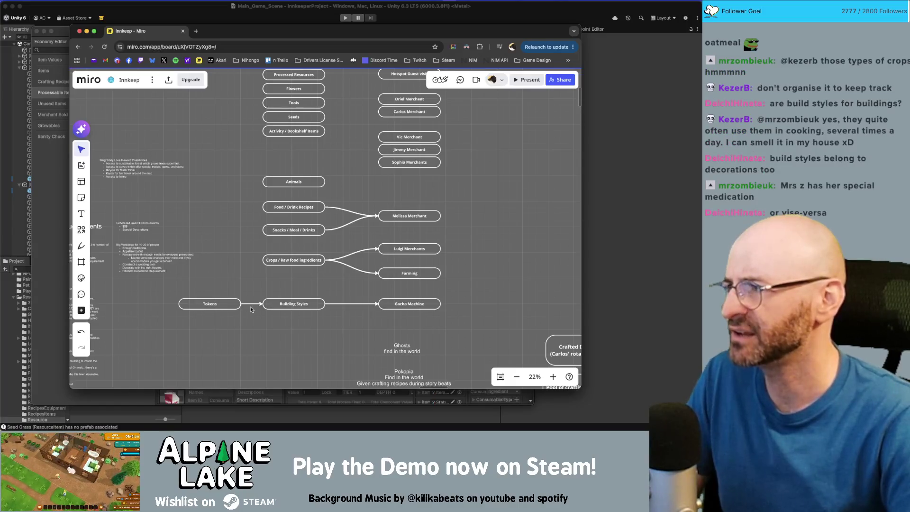
scroll(right, 3)
scroll(down, 3)
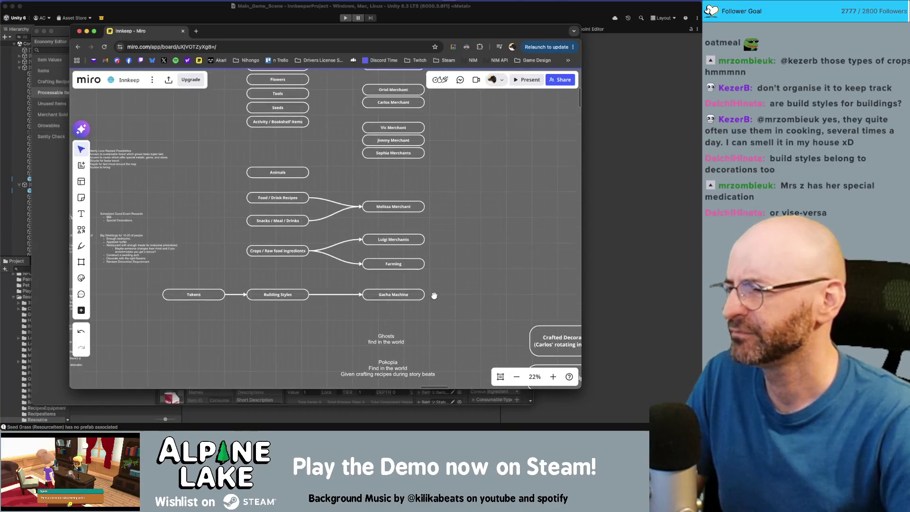
Step: Move the left notes cluster further left and the central diagram cluster up and right
scroll(down, 3)
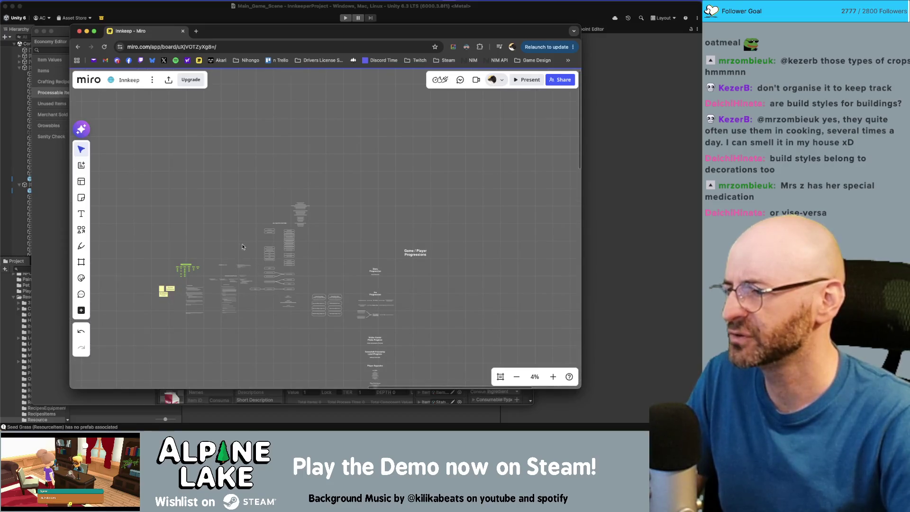
drag(154, 238, 240, 323)
drag(189, 292, 134, 288)
click(231, 248)
drag(251, 204, 300, 327)
drag(288, 246, 314, 152)
Step: Place Tokens directly below Building Styles and delete its curved arrow
scroll(up, 3)
scroll(up, 3)
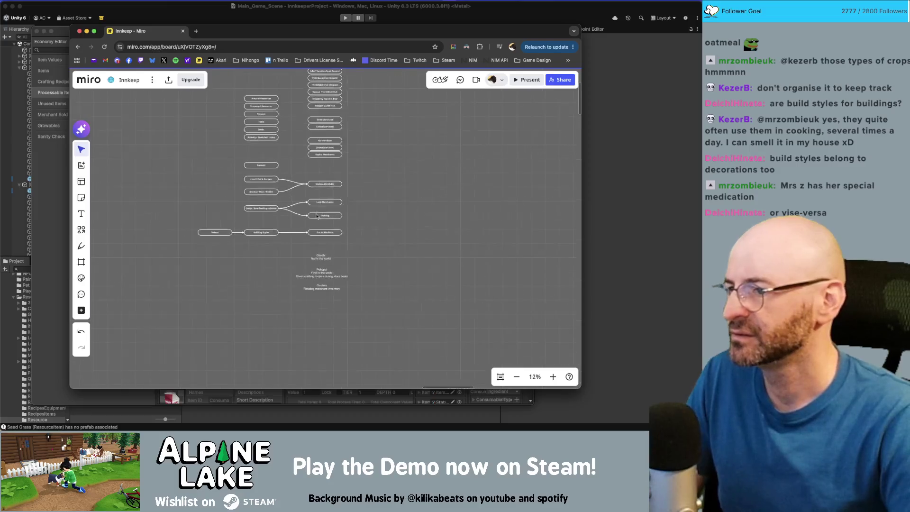
drag(188, 242, 176, 242)
click(201, 269)
scroll(up, 3)
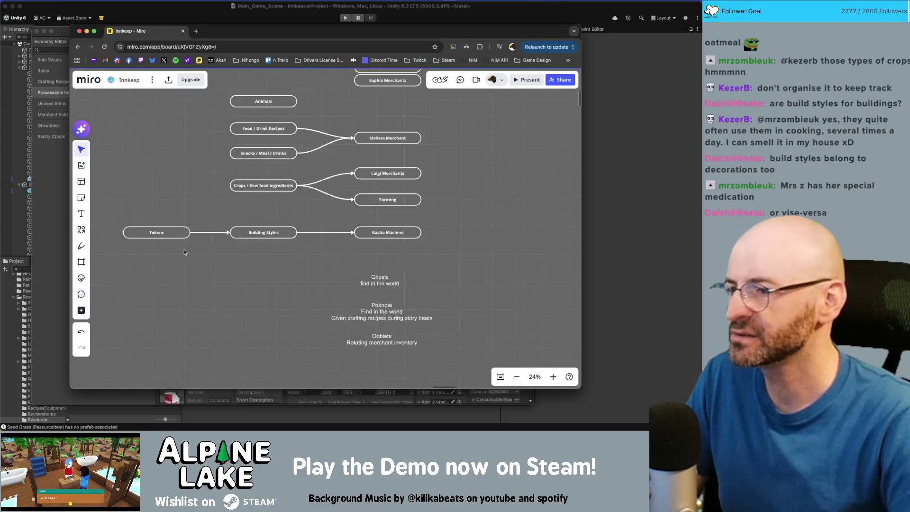
scroll(up, 3)
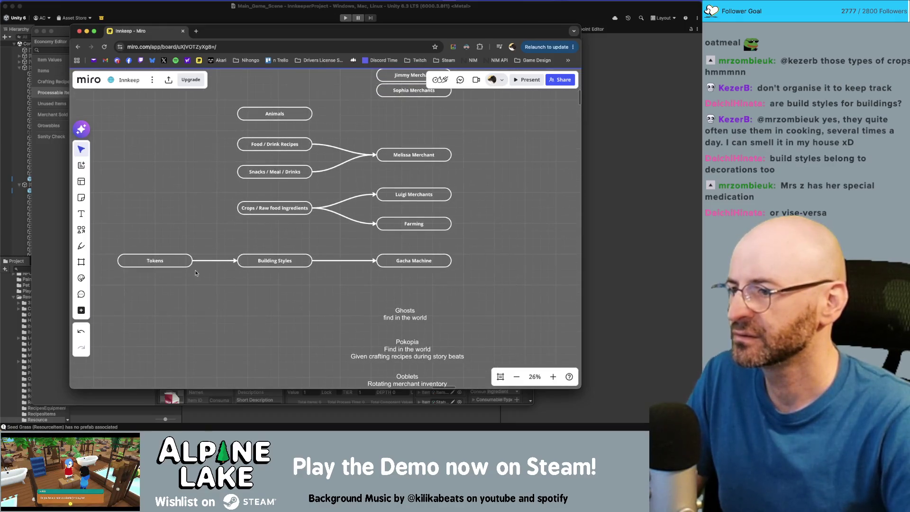
drag(177, 263, 231, 311)
click(245, 290)
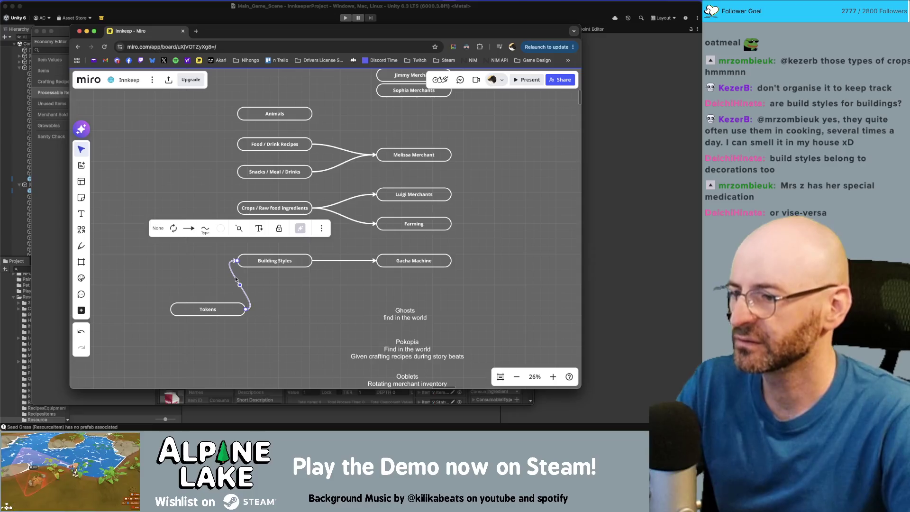
key(Delete)
drag(231, 308, 298, 293)
click(340, 294)
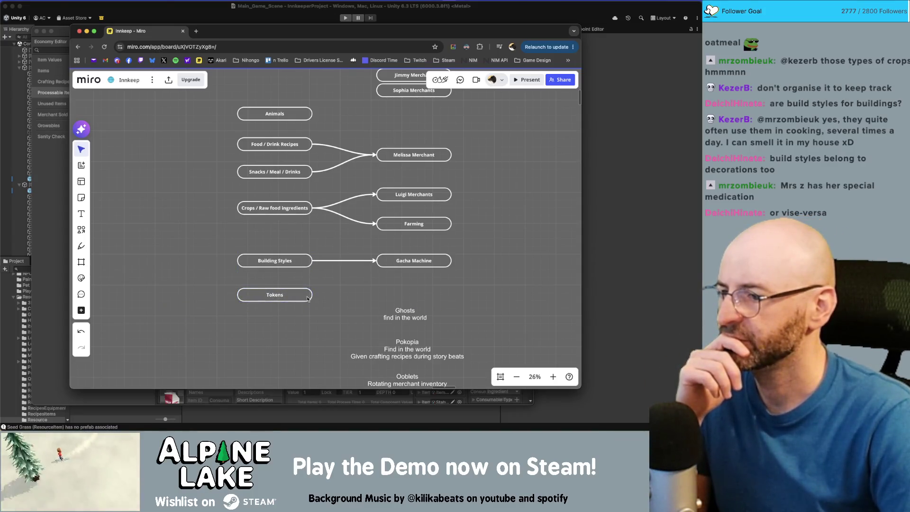
Step: Delete the Ghosts, Pokopia and Ooblets notes
scroll(right, 3)
scroll(down, 3)
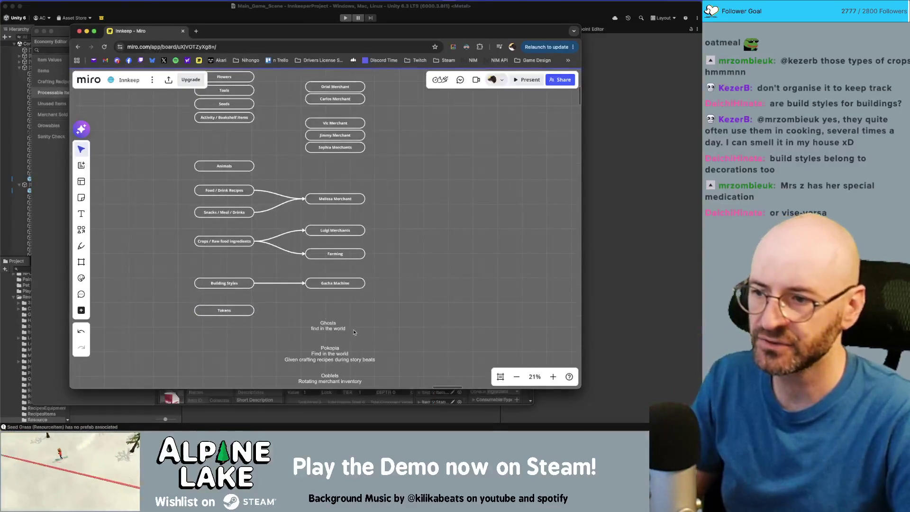
scroll(down, 3)
click(351, 265)
key(Delete)
scroll(up, 3)
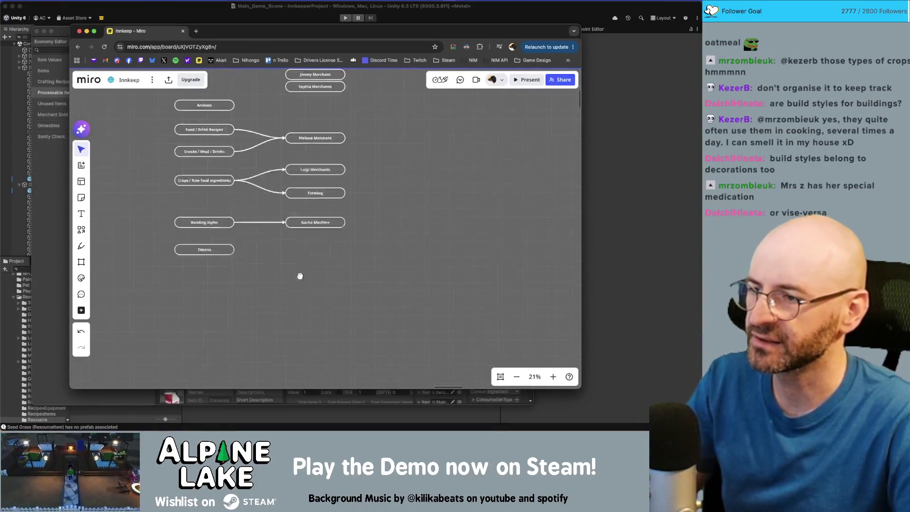
Step: Pan the board to review Building Styles, Gacha Machine, Tokens, Quest Rewards and Decorations
scroll(up, 3)
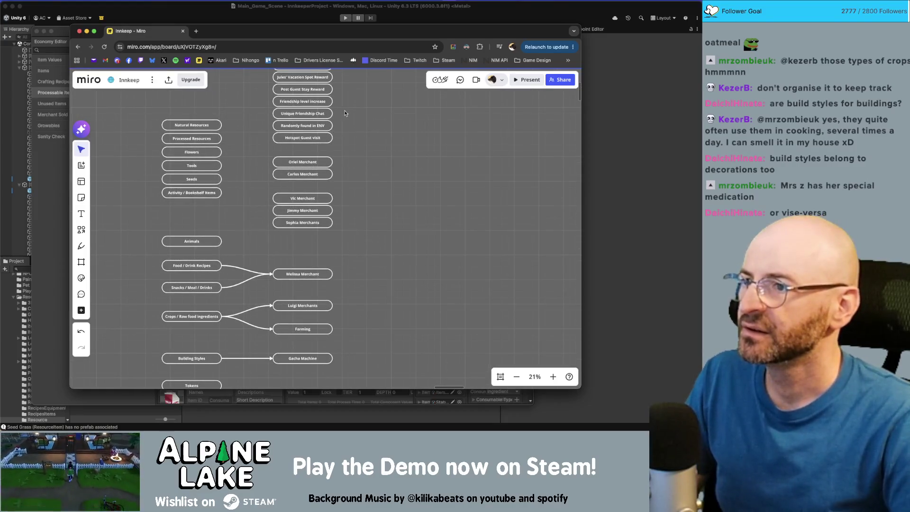
scroll(up, 3)
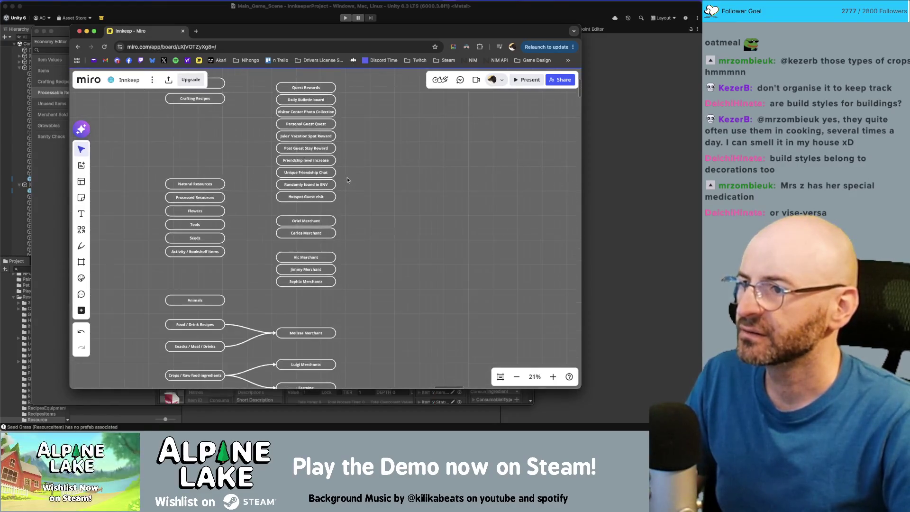
drag(344, 222, 376, 267)
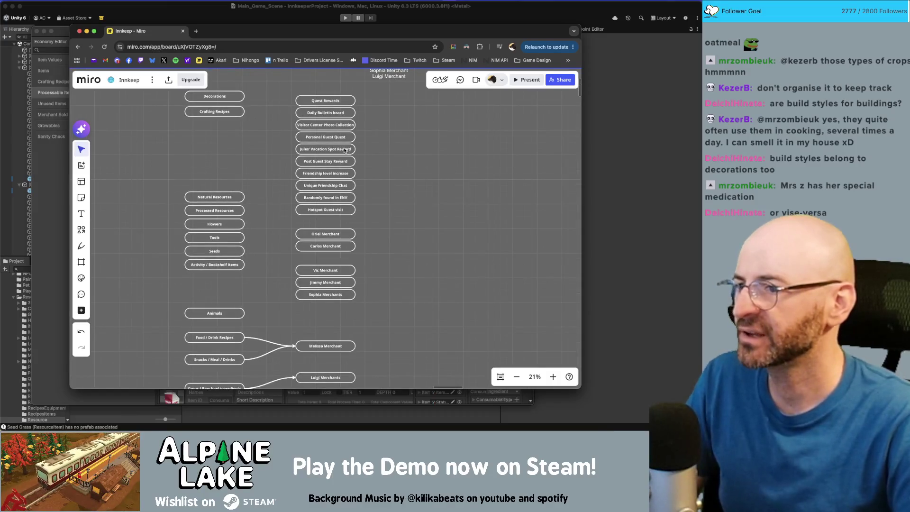
scroll(down, 3)
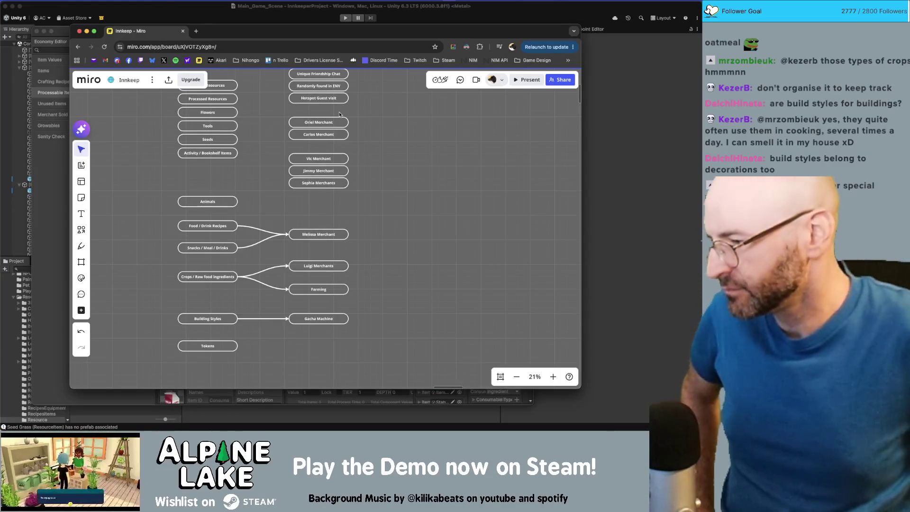
scroll(up, 3)
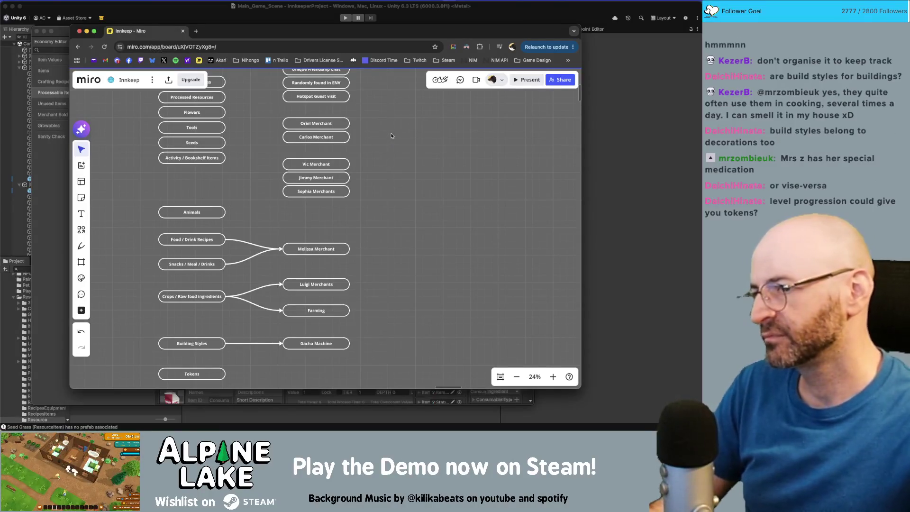
drag(391, 138, 413, 256)
scroll(down, 3)
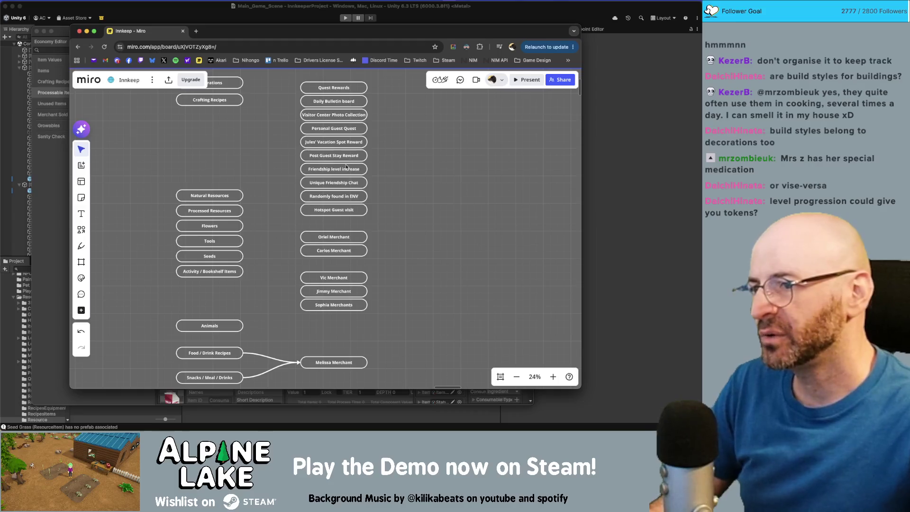
Step: Inspect Friendship level increase, Personal Guest Quest and Randomly found in ENV; nudge Hotspot Guest visit lower
click(345, 167)
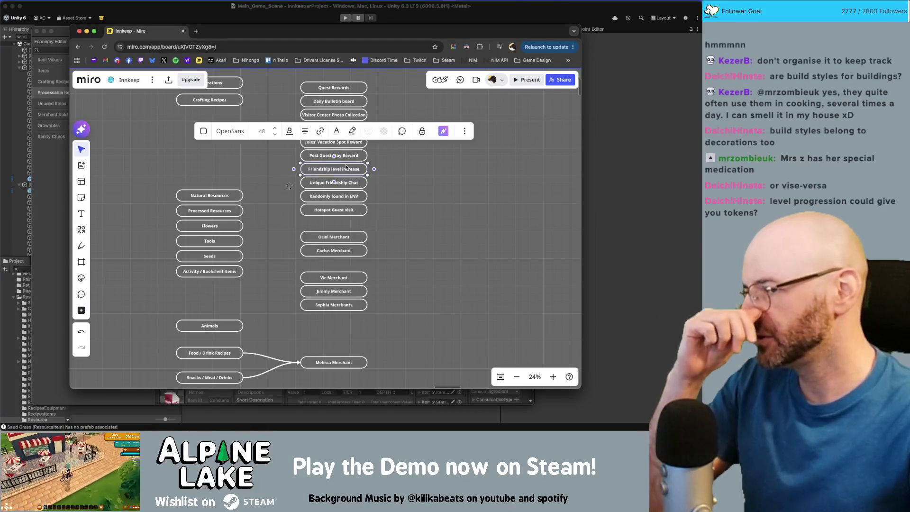
click(404, 158)
click(346, 132)
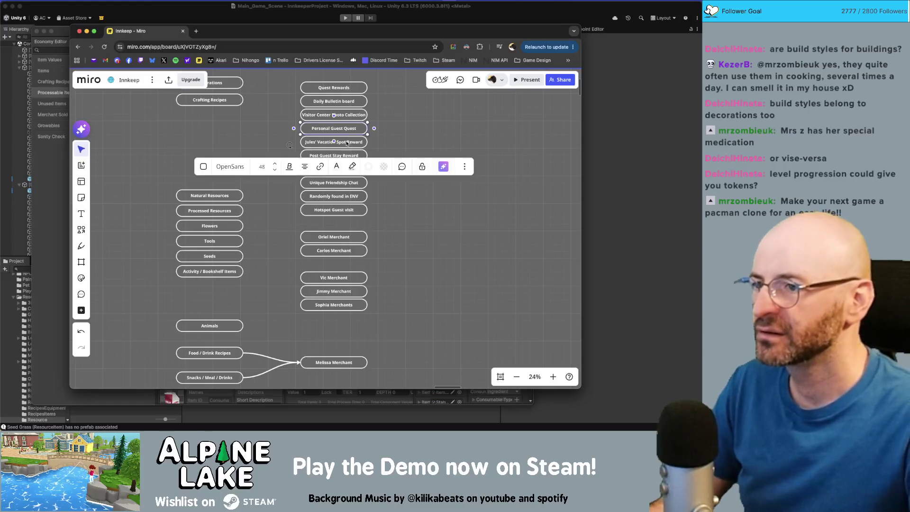
click(413, 132)
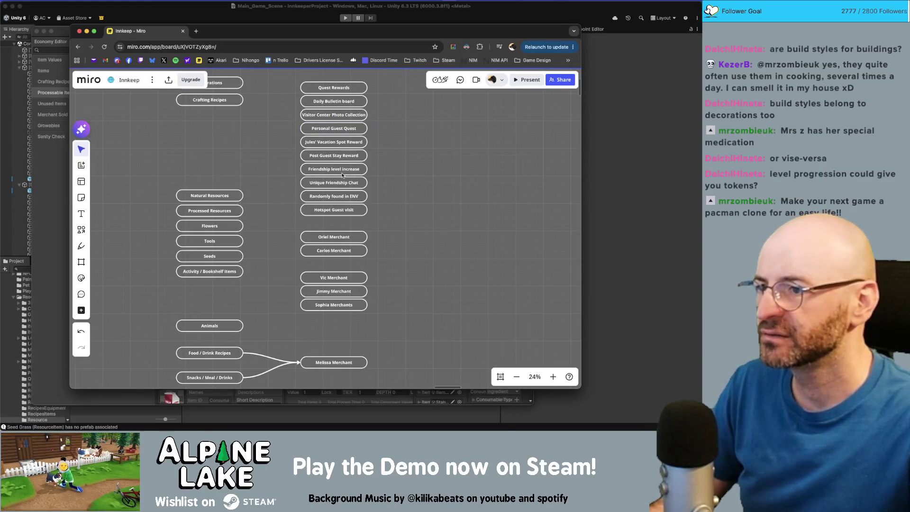
click(331, 199)
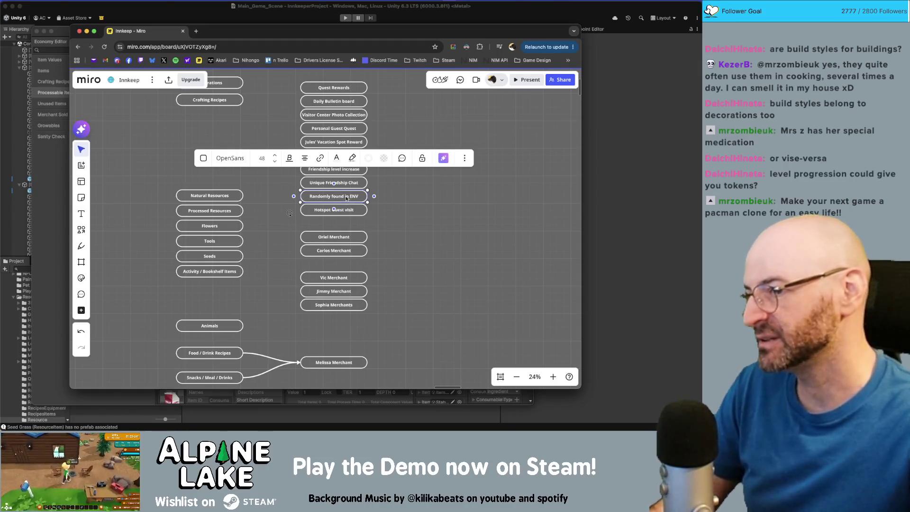
click(430, 231)
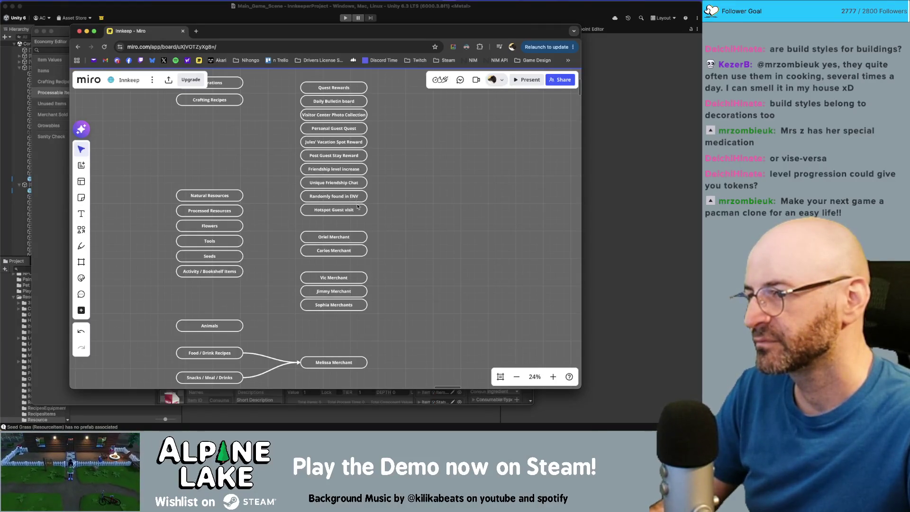
drag(358, 213, 358, 212)
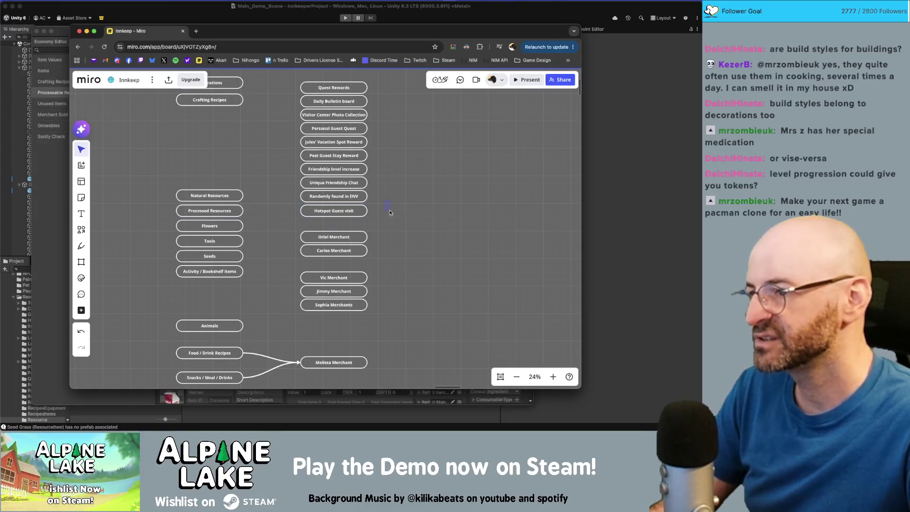
Step: Move Natural Resources up apart from the others and shift Oriel and Carlos Merchant down slightly
scroll(down, 3)
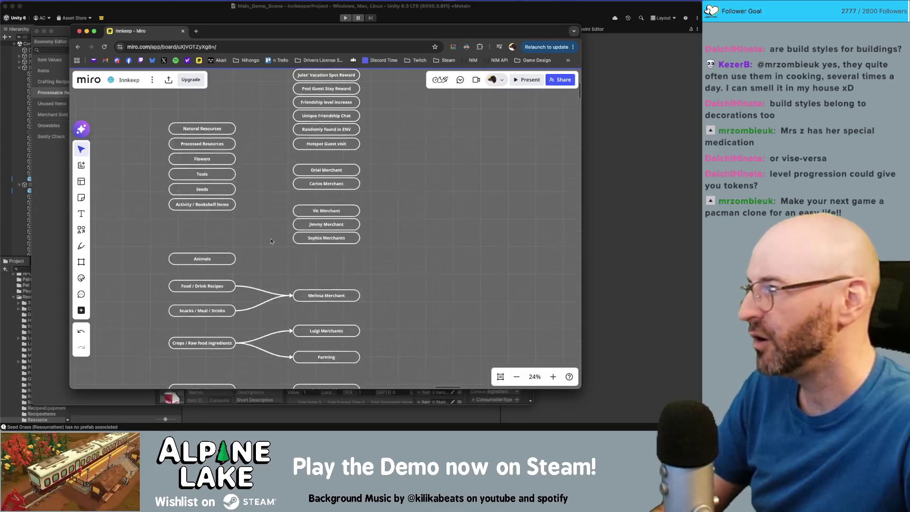
drag(255, 209, 258, 274)
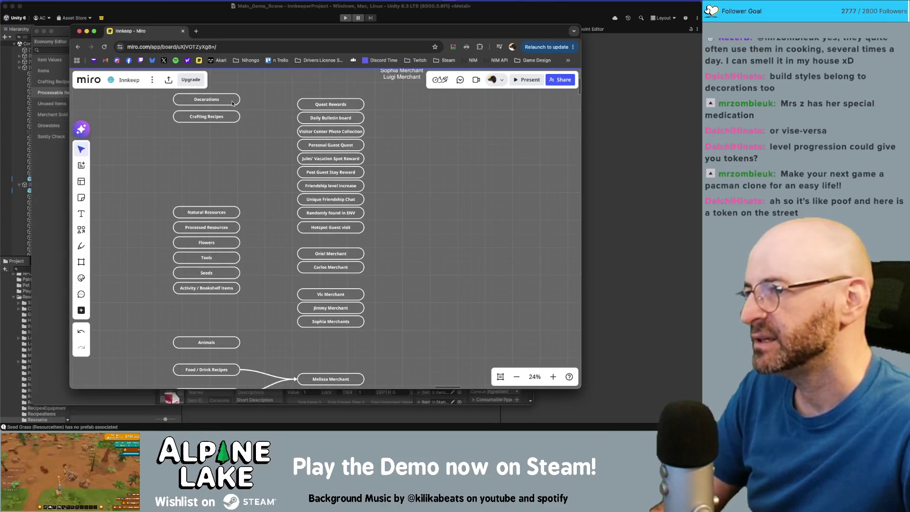
click(233, 102)
click(231, 120)
click(339, 108)
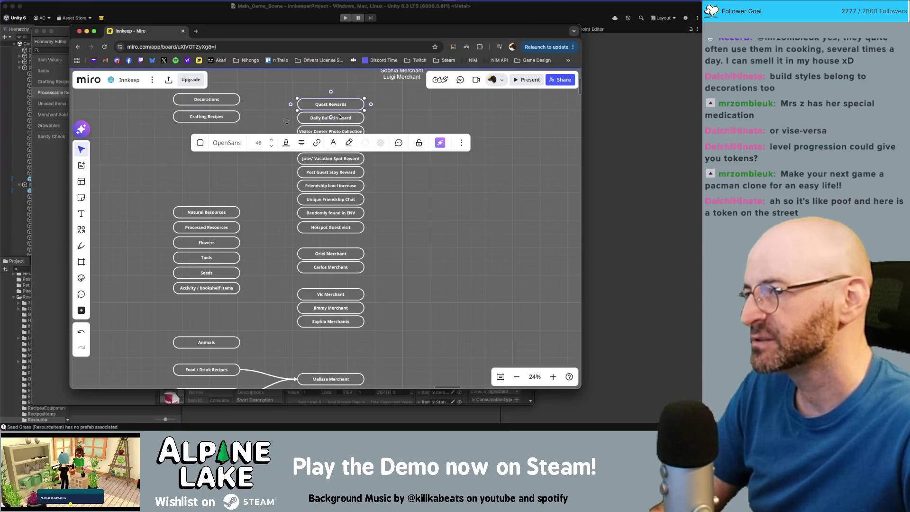
click(414, 219)
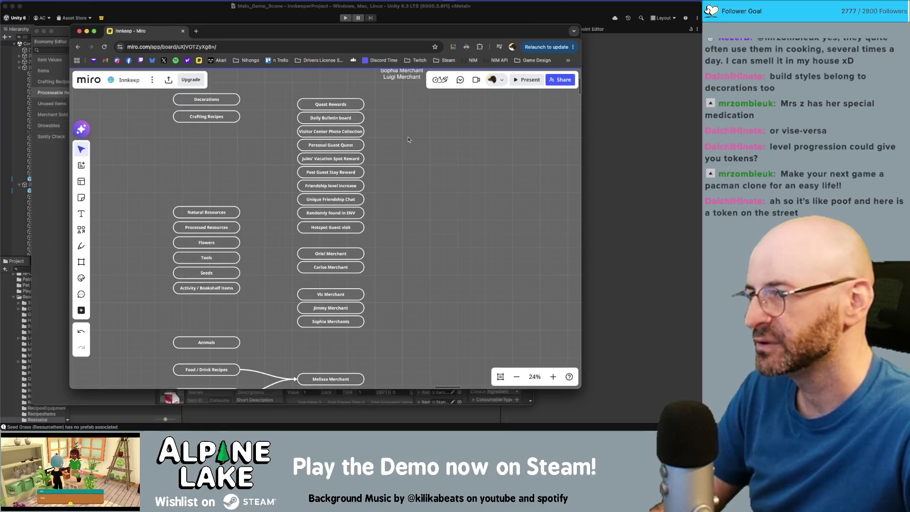
scroll(up, 3)
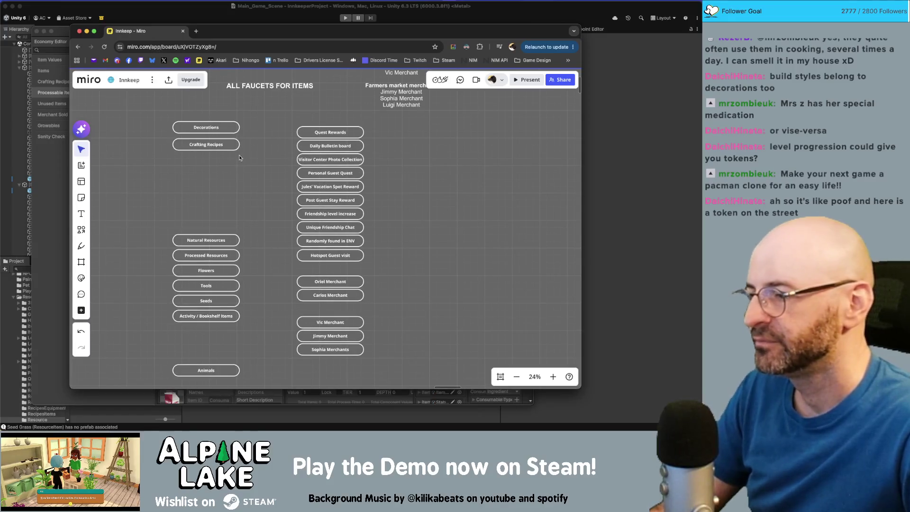
drag(225, 237, 223, 231)
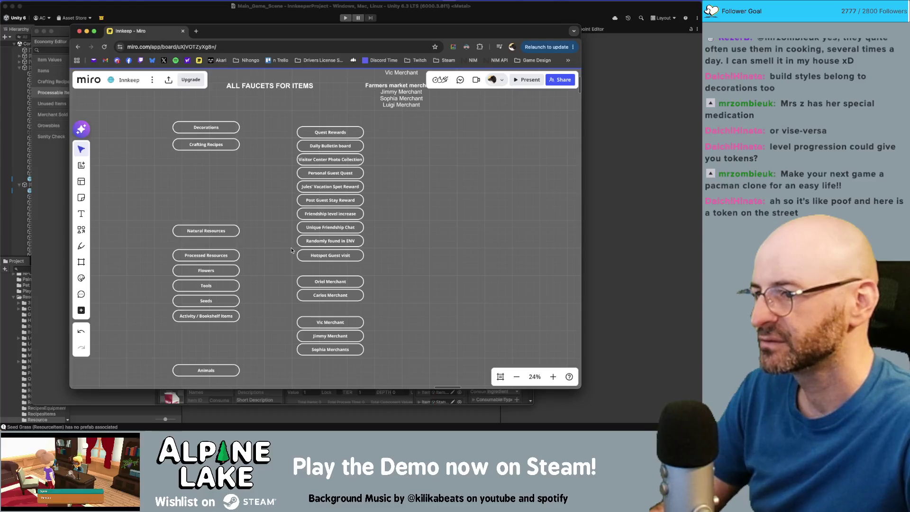
drag(313, 267, 345, 271)
Step: Label the duplicated box 'Harvested'
click(368, 291)
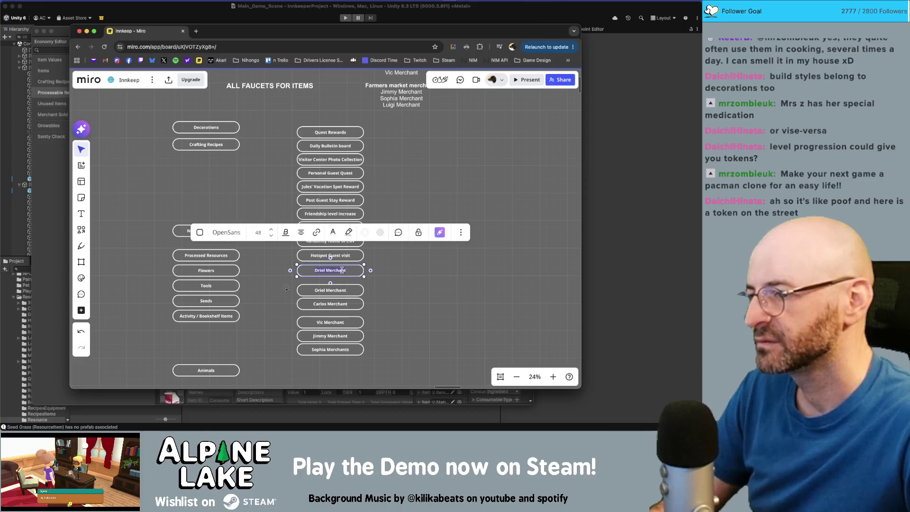
text(Harvested)
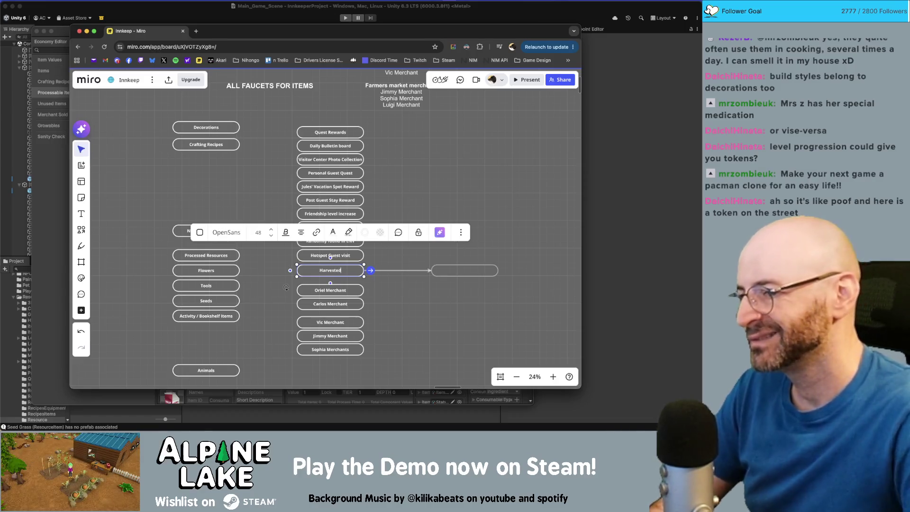
click(391, 301)
Step: Move Natural Resources below Animals, level Harvested beside it, and connect them with an arrow
click(229, 232)
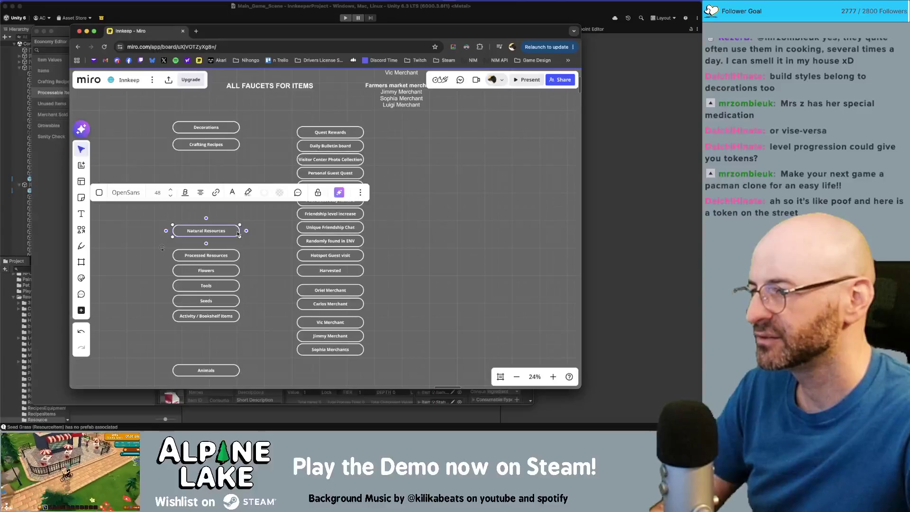
scroll(down, 3)
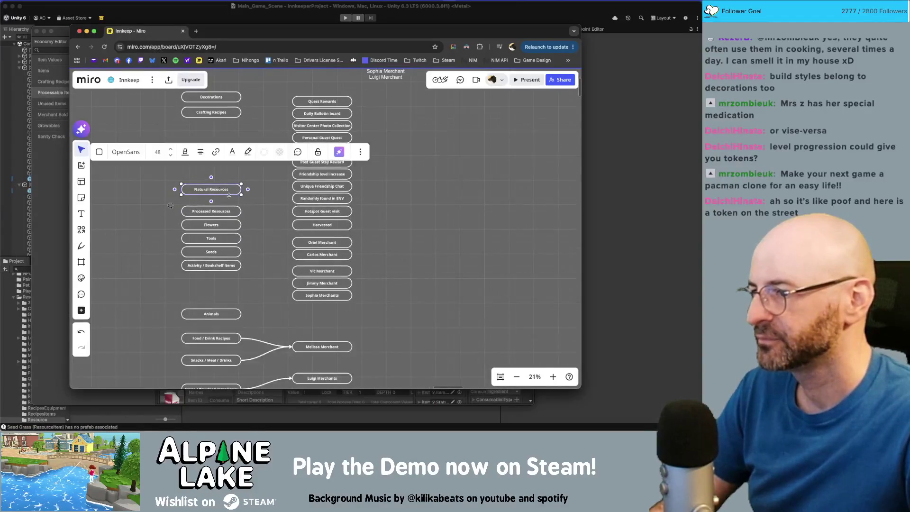
drag(230, 196, 229, 319)
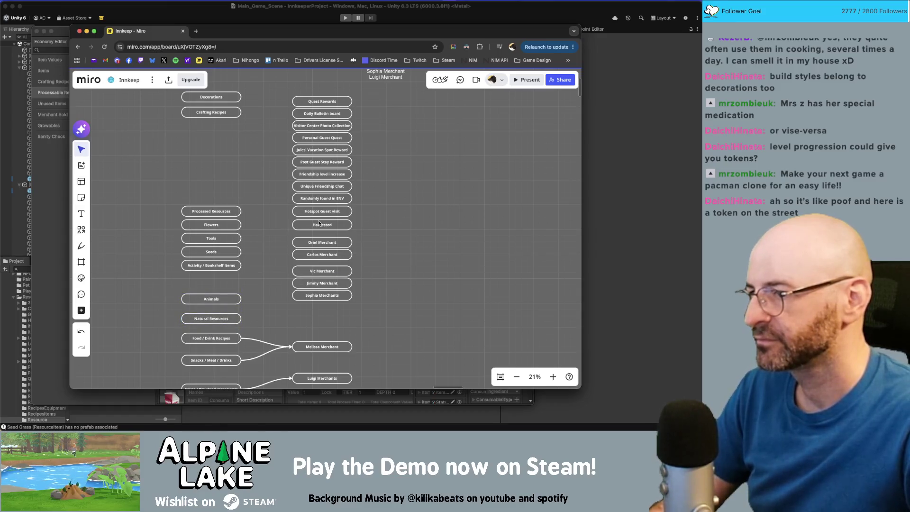
drag(320, 224, 318, 318)
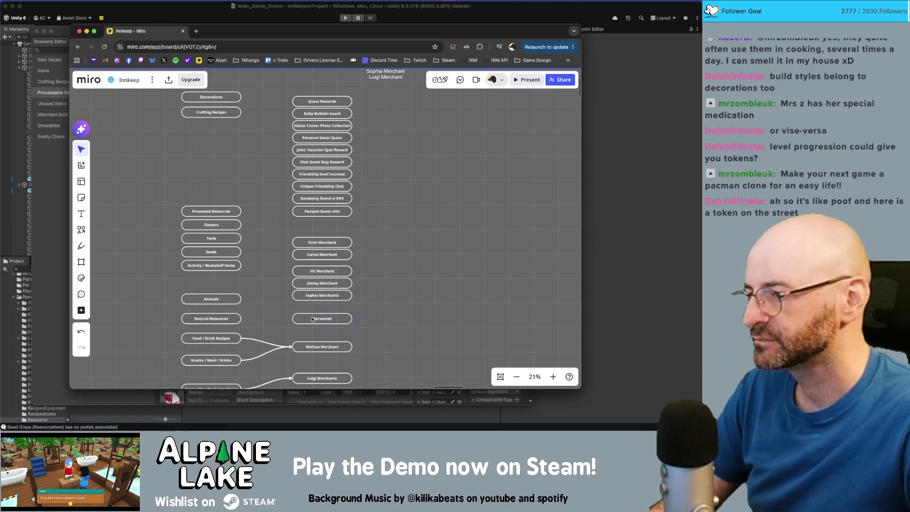
click(227, 319)
drag(244, 319, 291, 319)
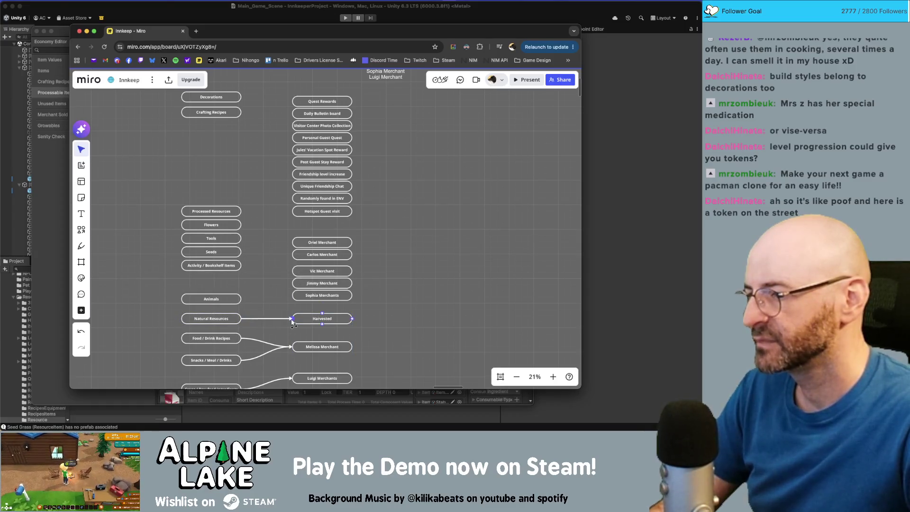
click(384, 310)
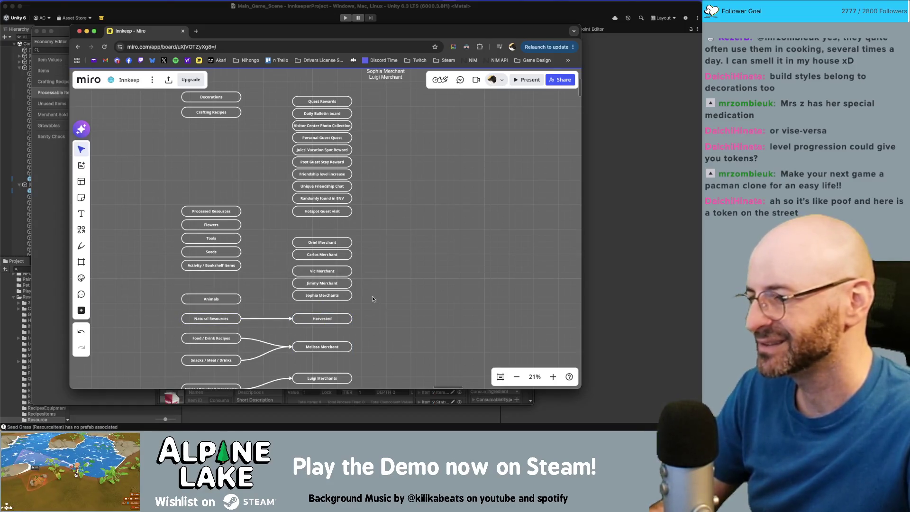
scroll(down, 3)
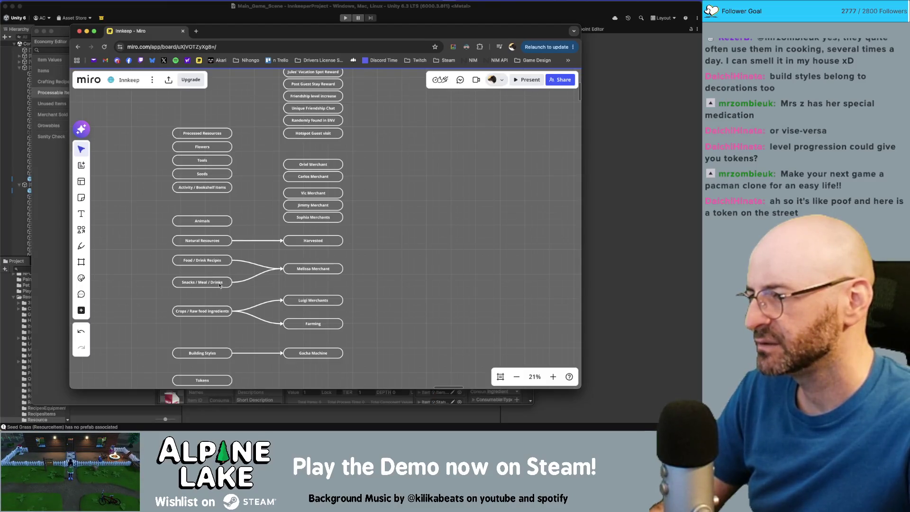
Step: Tuck Food / Drink Recipes just under Snacks / Meal / Drinks and nudge Melissa Merchant between them
drag(219, 261, 208, 265)
drag(213, 297, 214, 283)
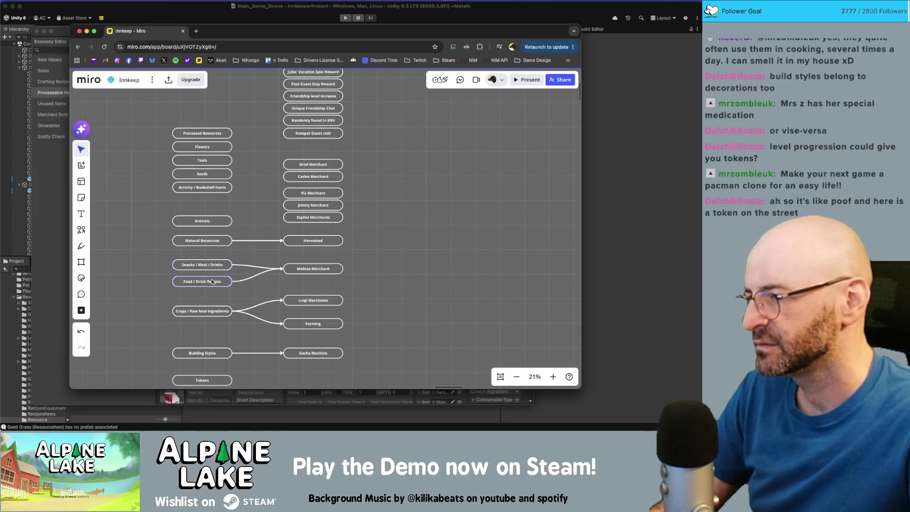
drag(331, 272, 333, 274)
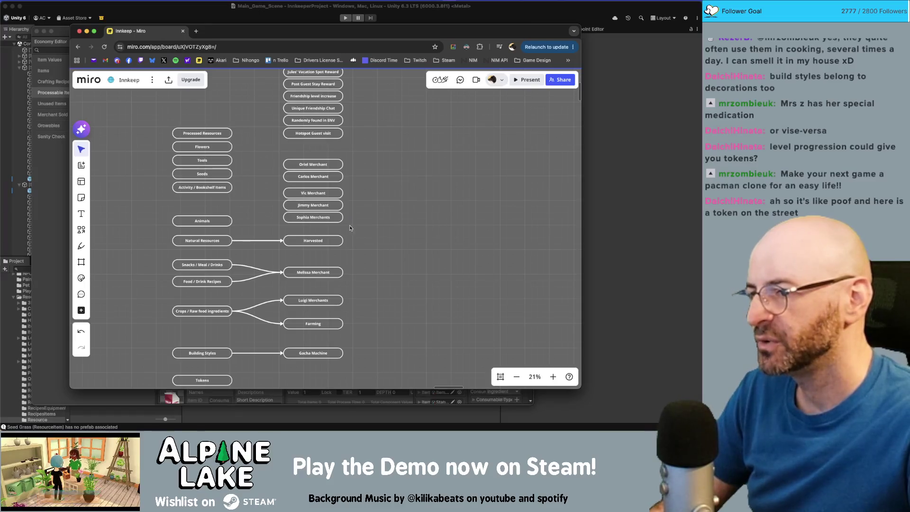
Step: Move the Oriel through Sophia merchant boxes up, closer beneath Hotspot Guest visit
drag(351, 226, 306, 149)
click(397, 188)
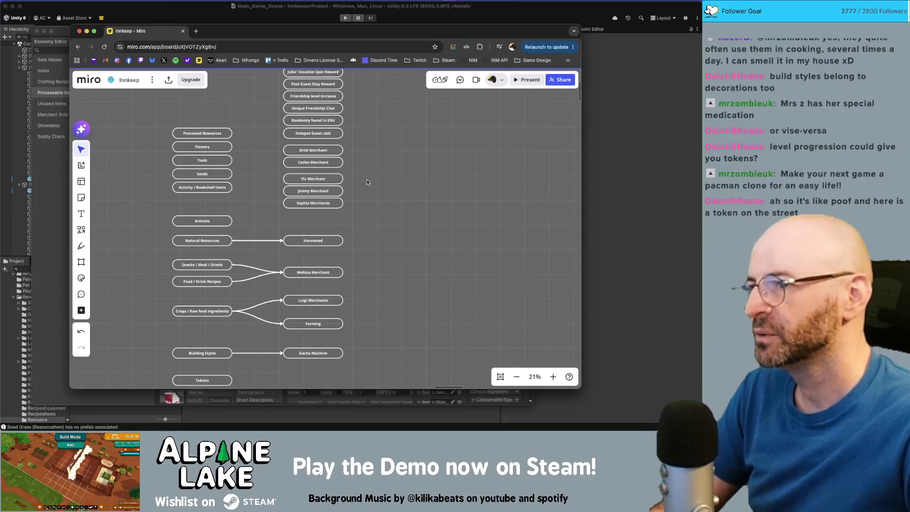
scroll(up, 3)
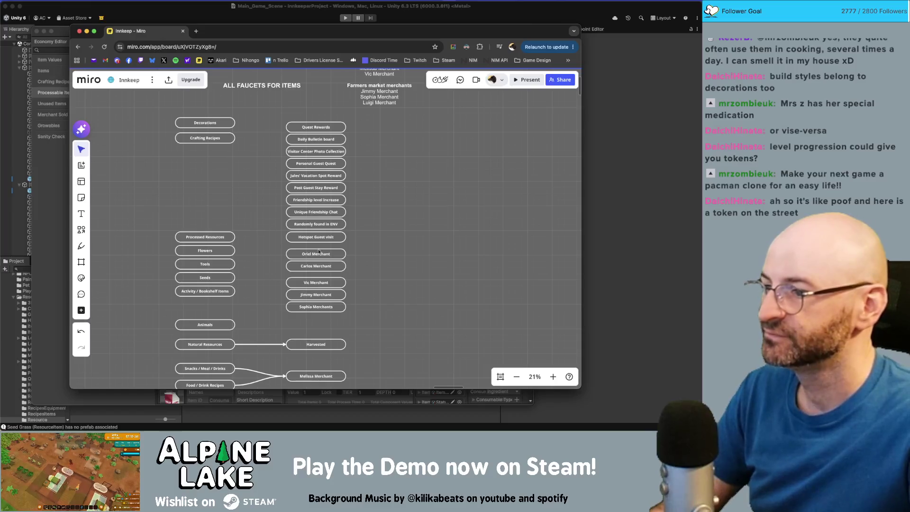
drag(193, 213, 204, 297)
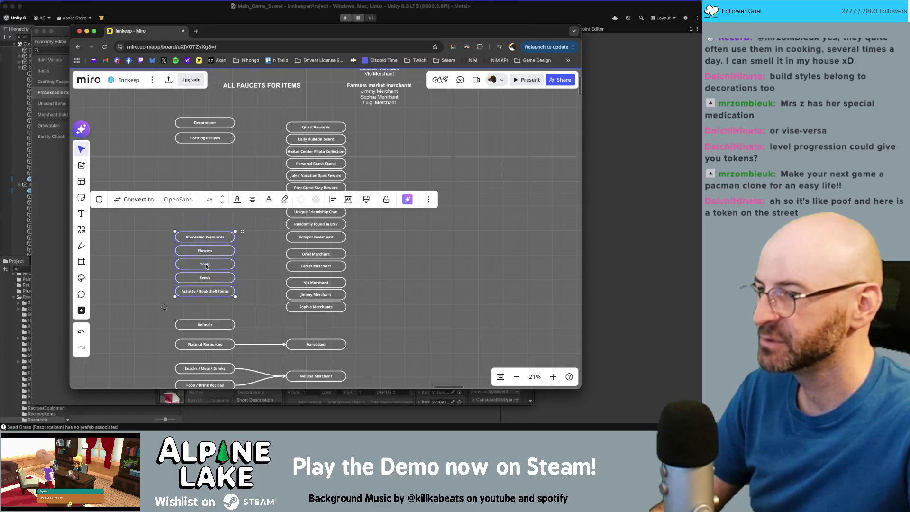
scroll(down, 3)
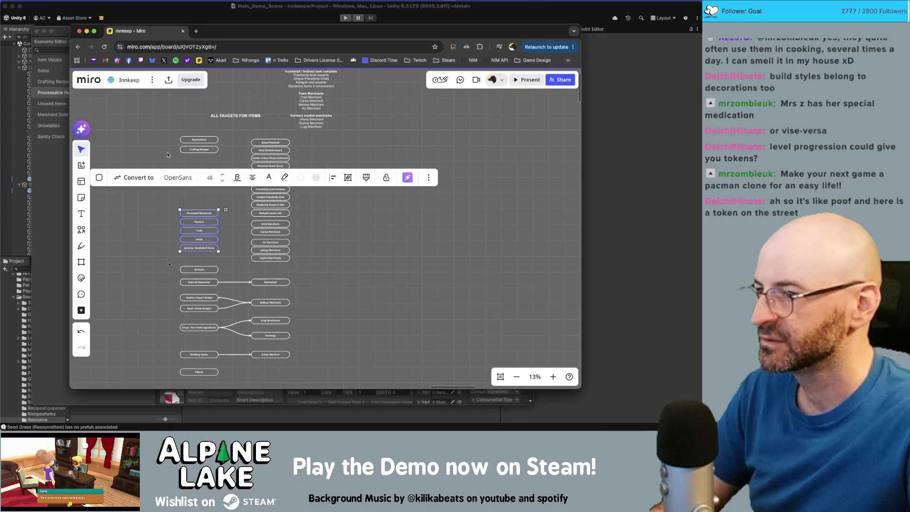
drag(167, 154, 185, 138)
scroll(up, 3)
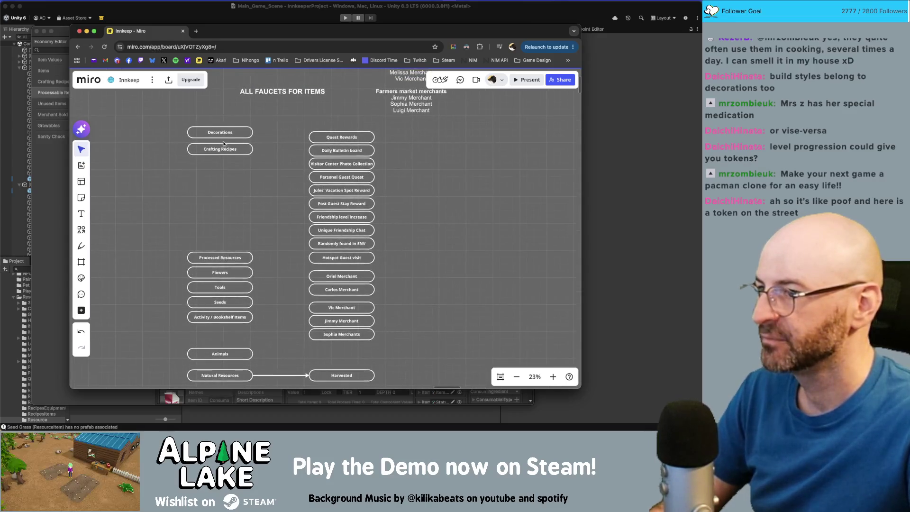
Step: Lower the Decorations and Crafting Recipes pair and shift the reward column further right
click(224, 138)
drag(224, 138, 224, 158)
click(399, 184)
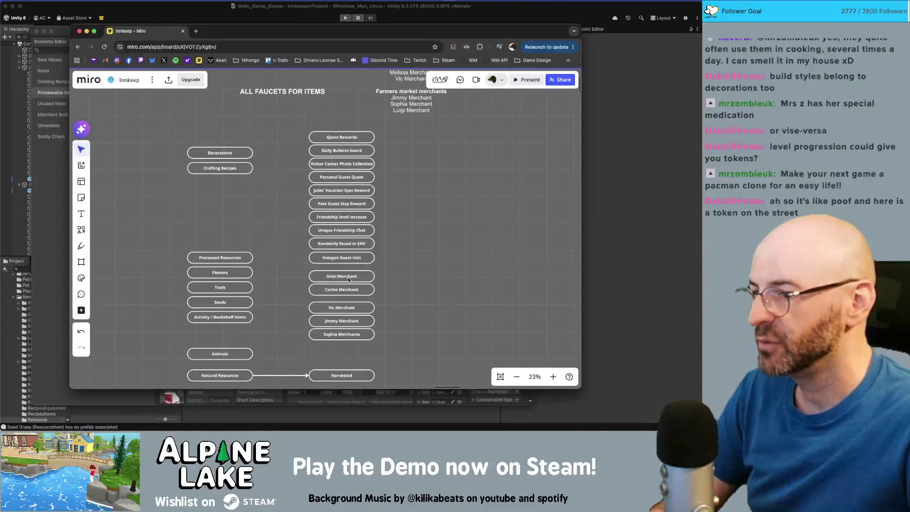
scroll(down, 3)
scroll(down, 3)
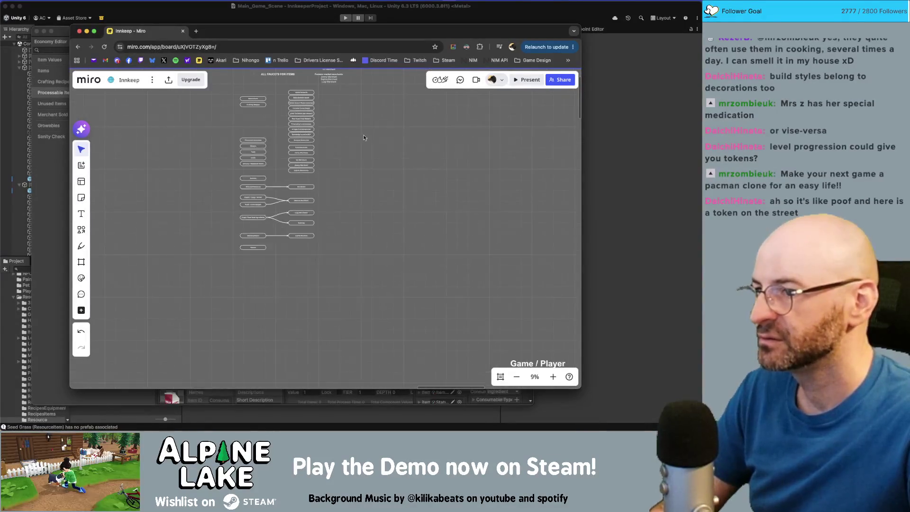
drag(335, 198, 290, 284)
drag(307, 225, 376, 237)
scroll(up, 3)
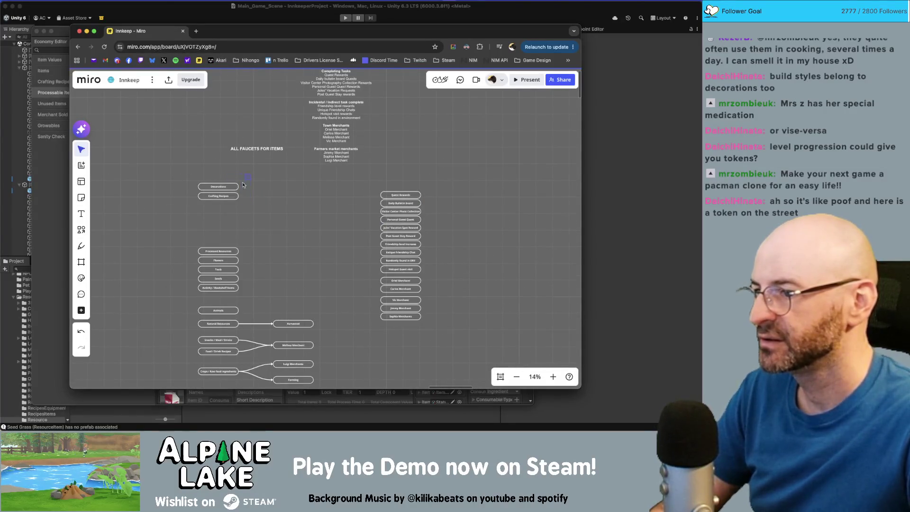
drag(236, 186, 236, 210)
scroll(up, 3)
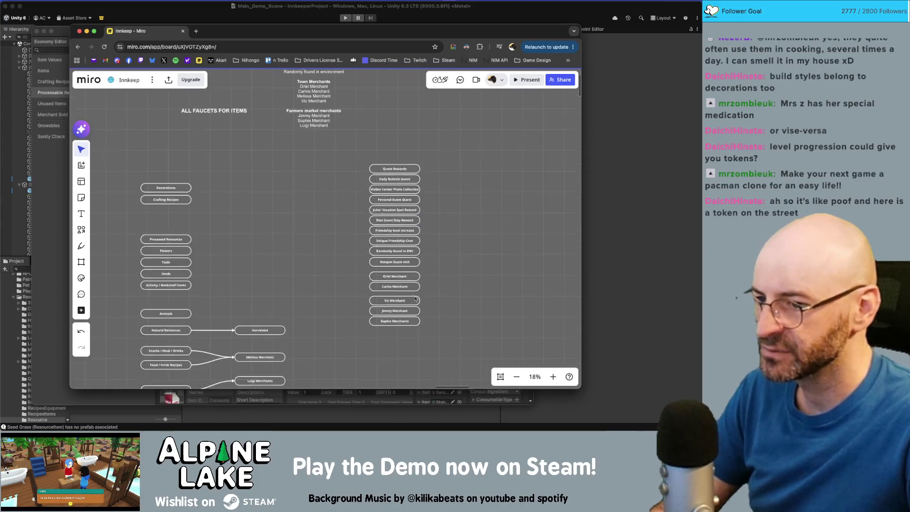
Step: Place Oriel and Carlos Merchant beside Decorations and Crafting Recipes and connect each with an arrow
drag(409, 287, 281, 201)
drag(396, 279, 260, 201)
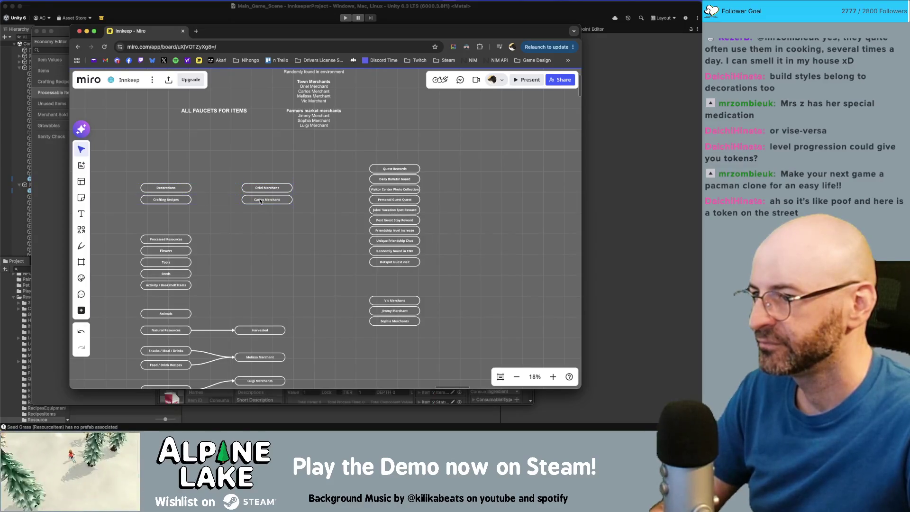
click(186, 198)
drag(191, 199, 242, 199)
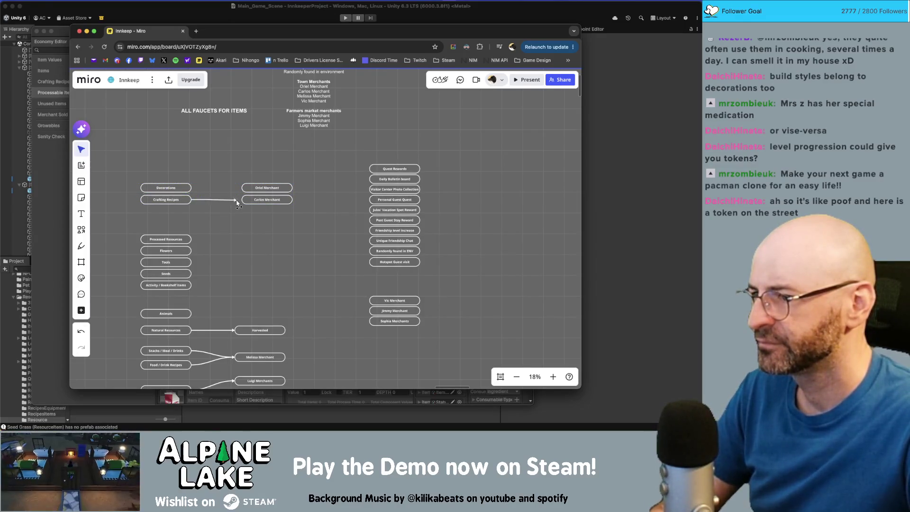
click(185, 188)
drag(191, 188, 166, 205)
click(230, 207)
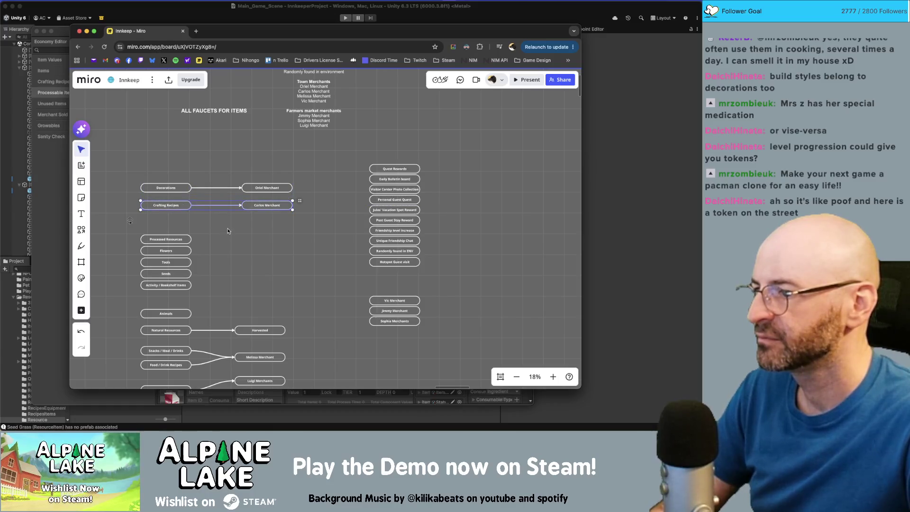
click(221, 233)
scroll(up, 3)
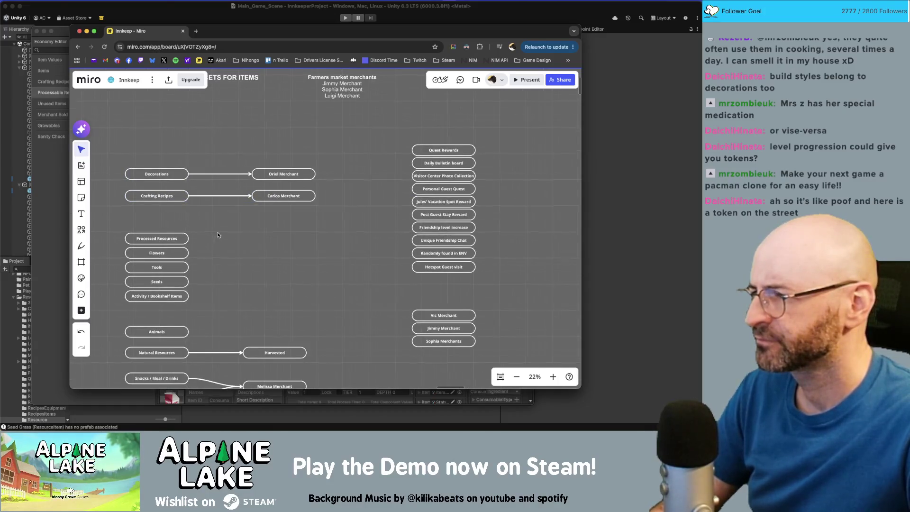
scroll(up, 3)
scroll(down, 3)
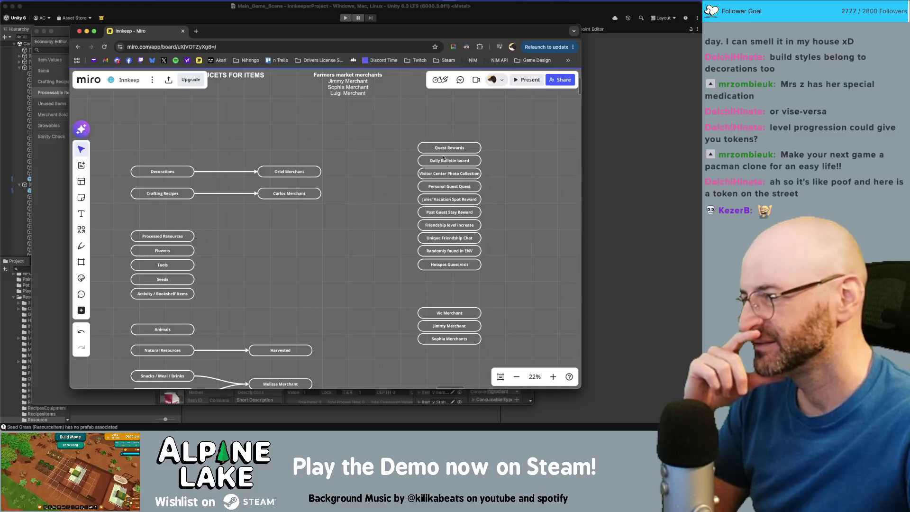
Step: Give all the right-column reward and merchant boxes green borders
drag(405, 141, 483, 274)
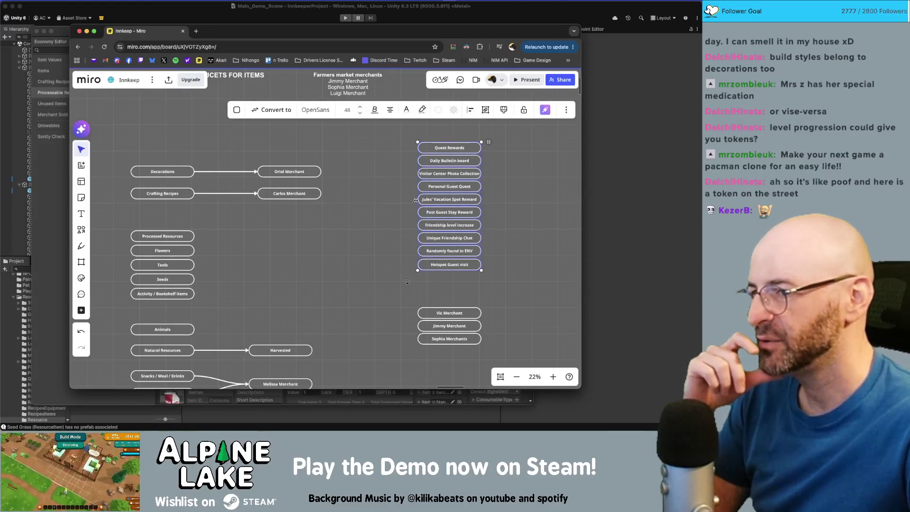
scroll(down, 3)
drag(382, 325, 372, 235)
drag(254, 126, 402, 357)
scroll(down, 3)
drag(289, 116, 388, 353)
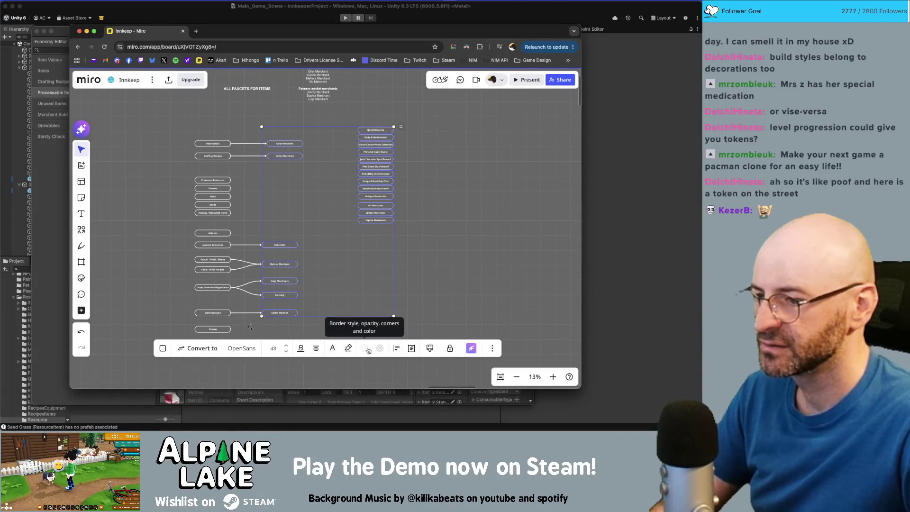
click(363, 349)
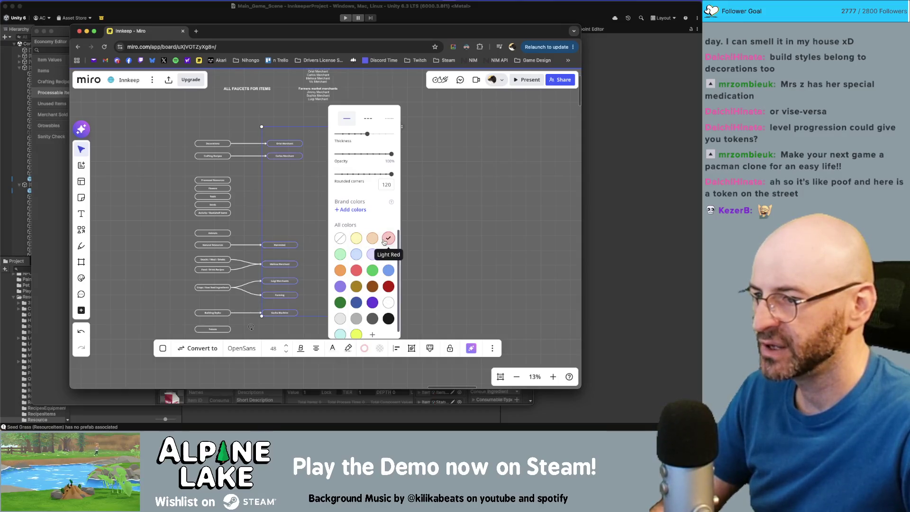
click(372, 258)
click(246, 218)
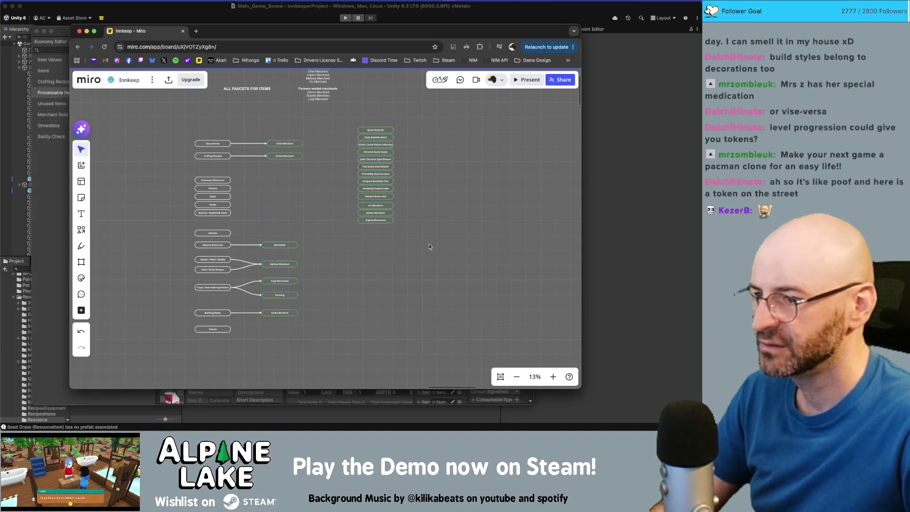
Step: Give the left column of item category boxes yellow borders
drag(182, 177, 184, 343)
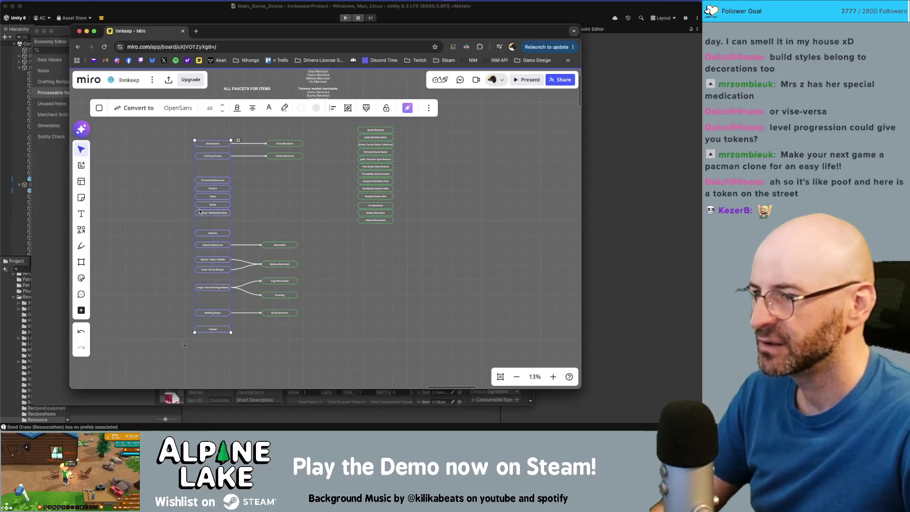
click(302, 108)
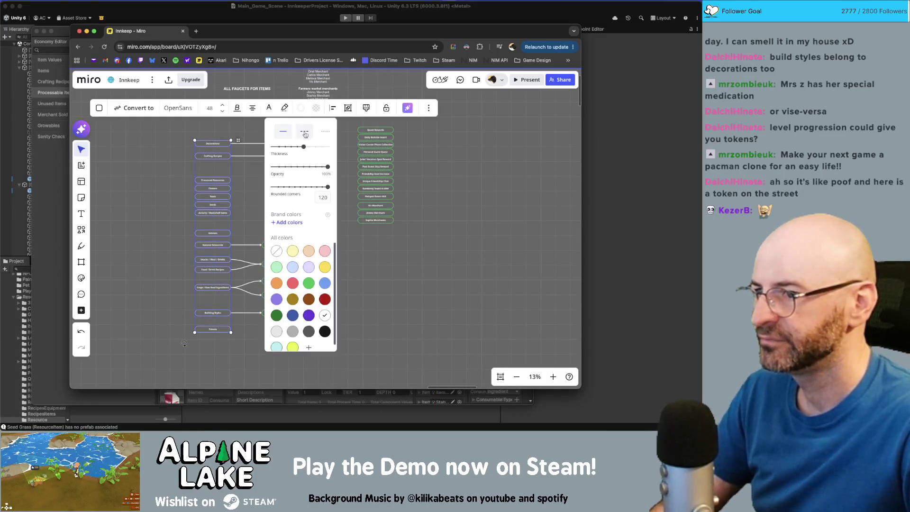
click(325, 267)
click(386, 260)
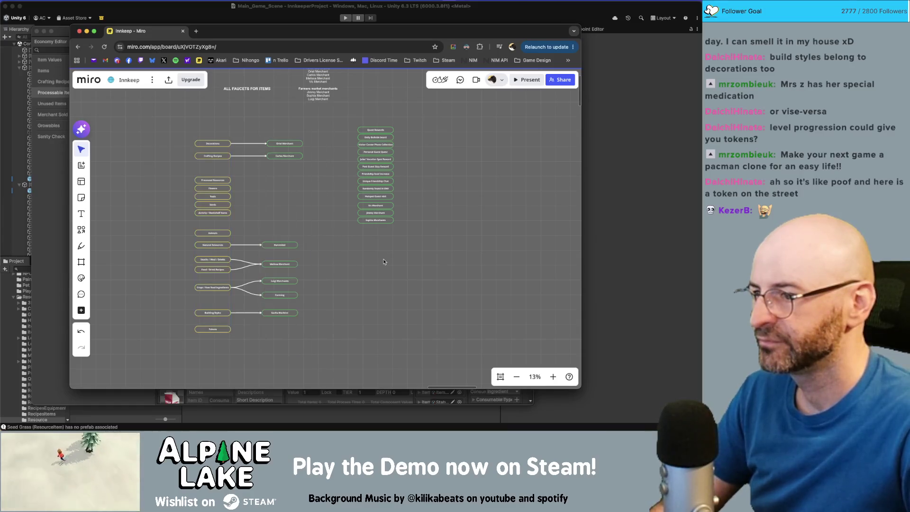
scroll(up, 3)
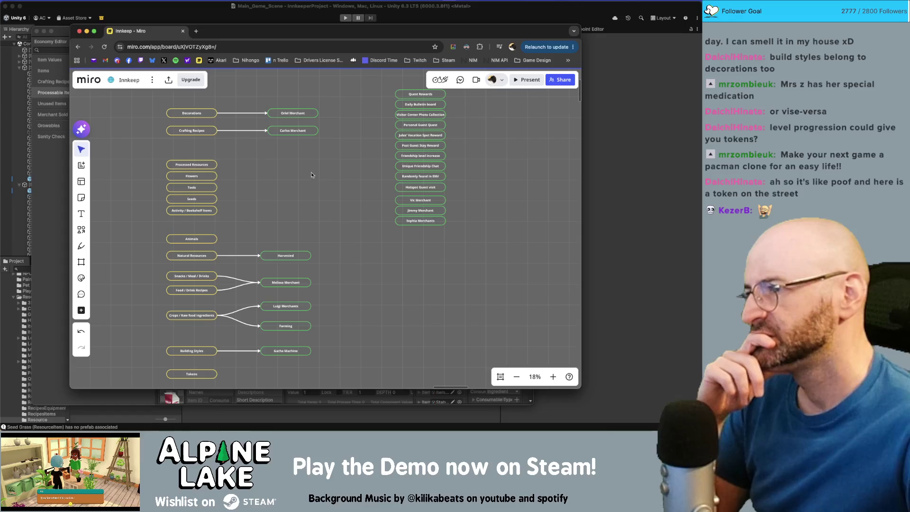
Step: Narrow the browser window and move the Decorations and Crafting Recipes rows with their merchants up
drag(69, 122, 83, 140)
scroll(up, 3)
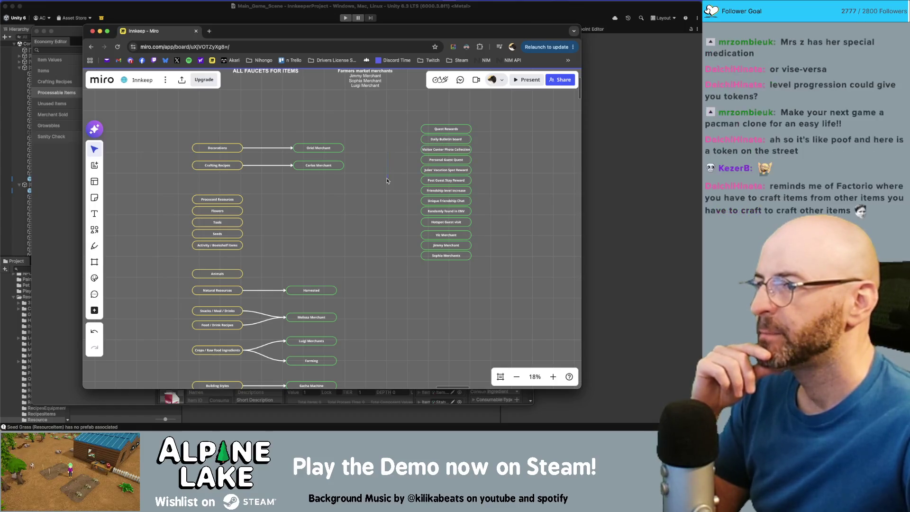
scroll(up, 3)
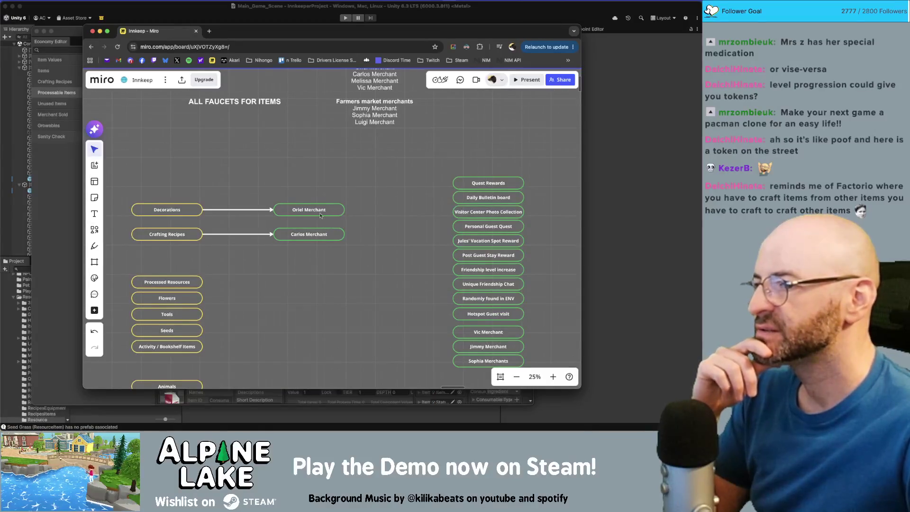
drag(142, 163, 294, 222)
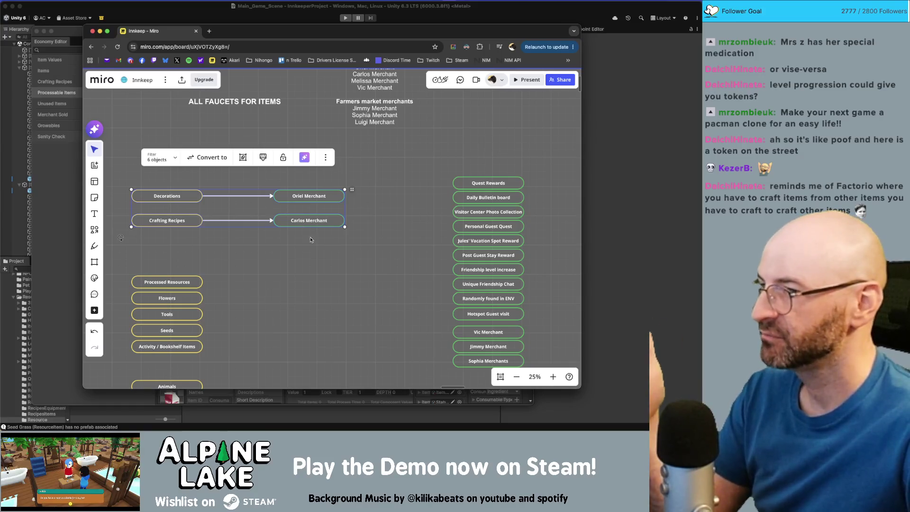
click(310, 240)
scroll(down, 3)
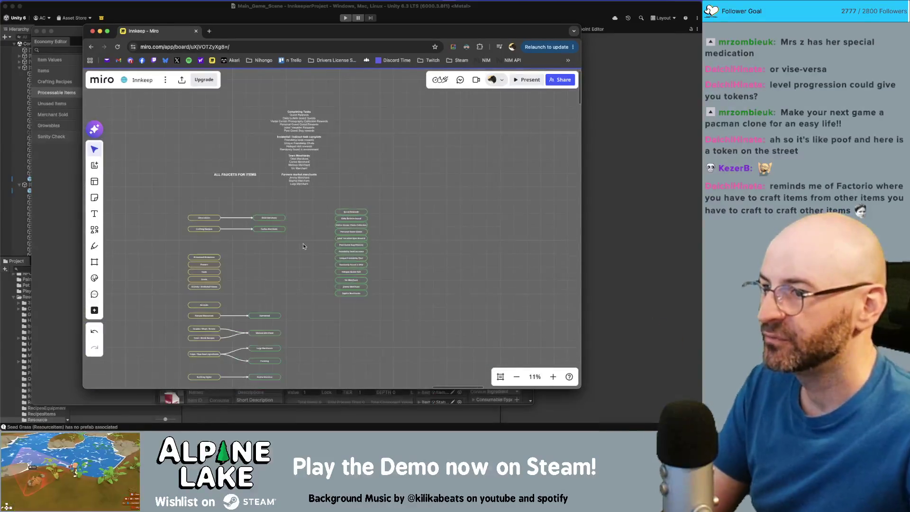
Step: Move the Story Progression heading slightly lower in the progressions section
scroll(down, 3)
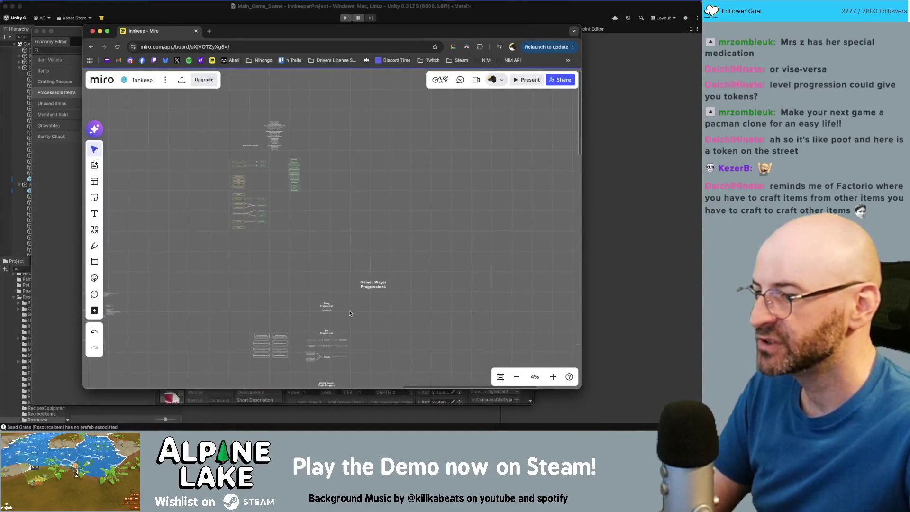
scroll(up, 3)
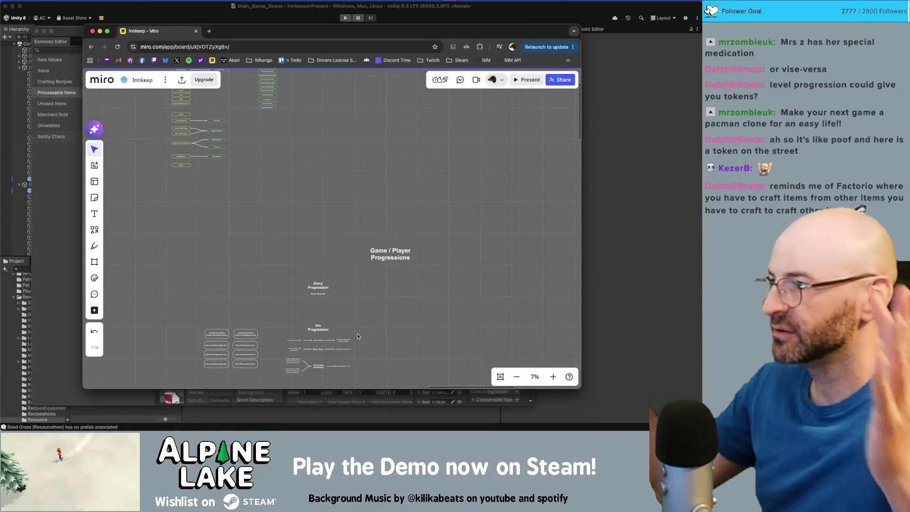
scroll(down, 3)
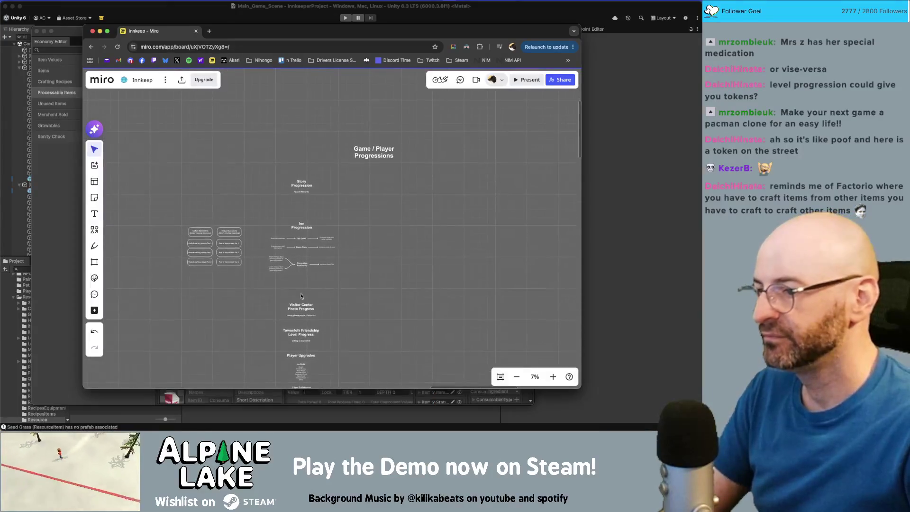
scroll(up, 3)
drag(391, 283, 258, 193)
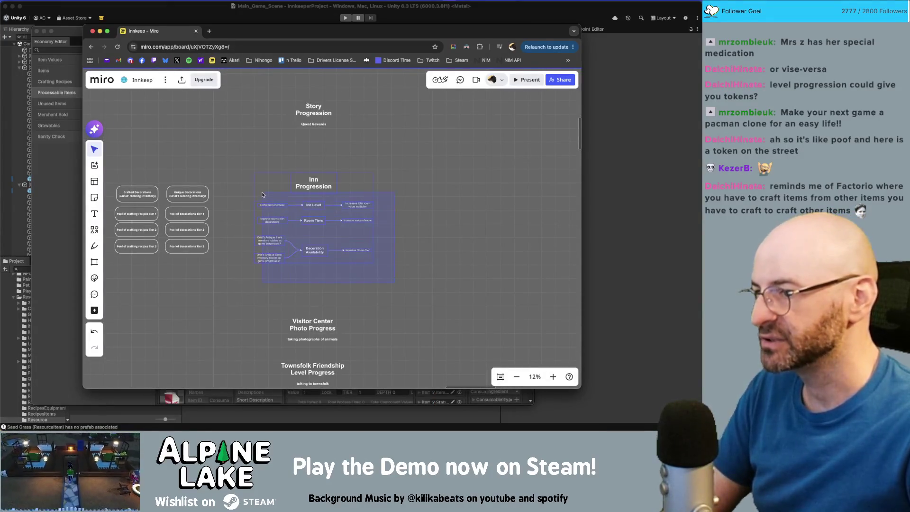
click(366, 260)
scroll(down, 3)
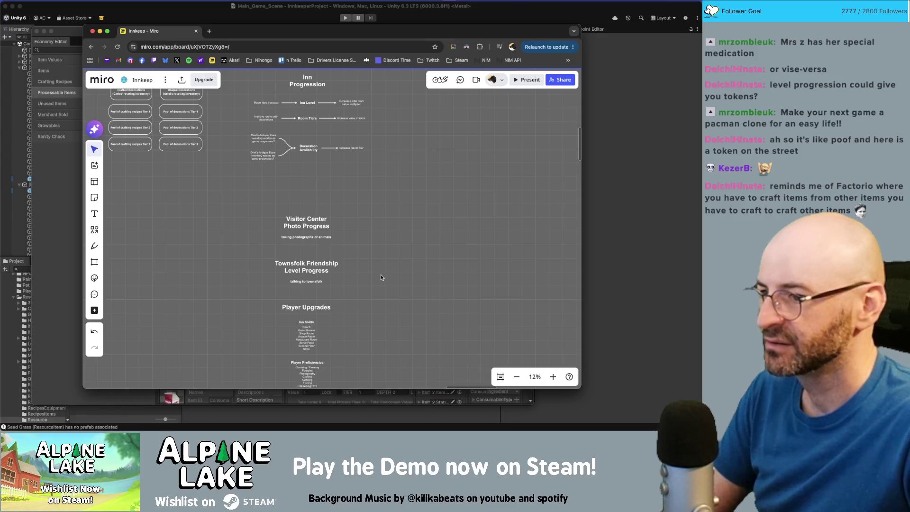
drag(376, 233, 383, 331)
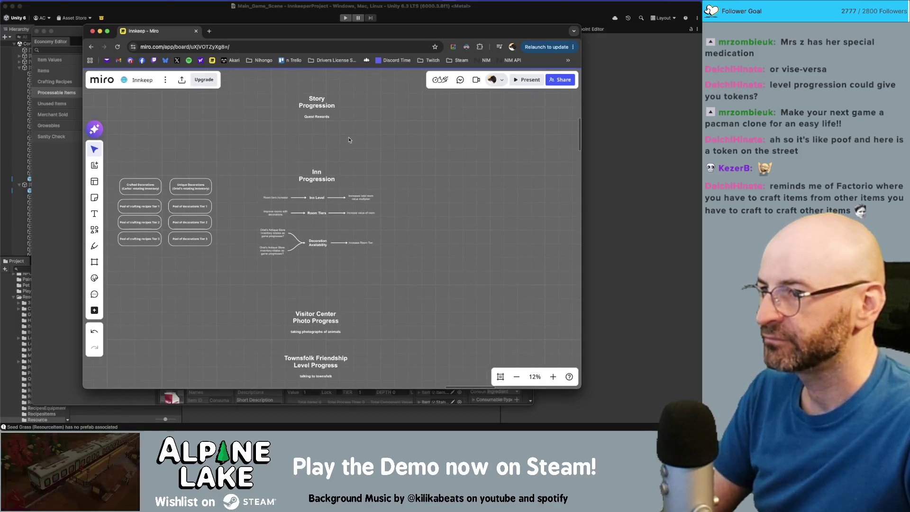
drag(317, 105, 317, 129)
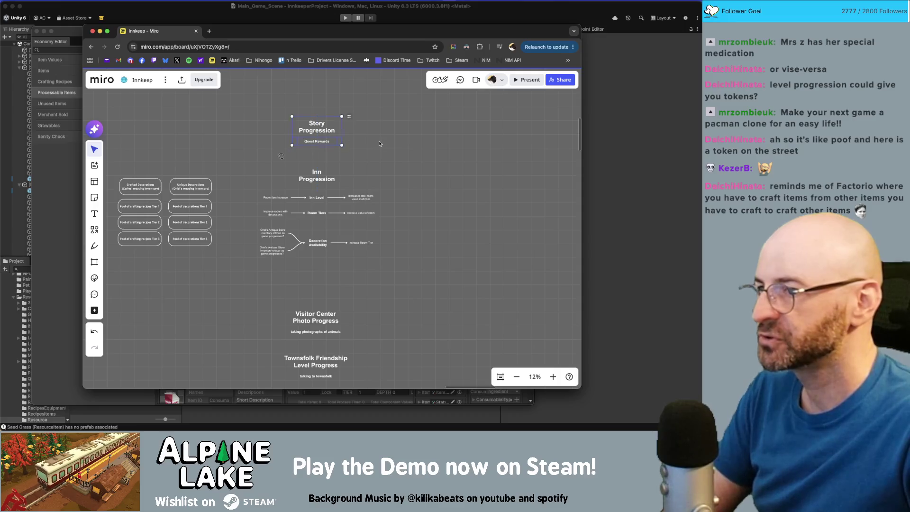
click(367, 140)
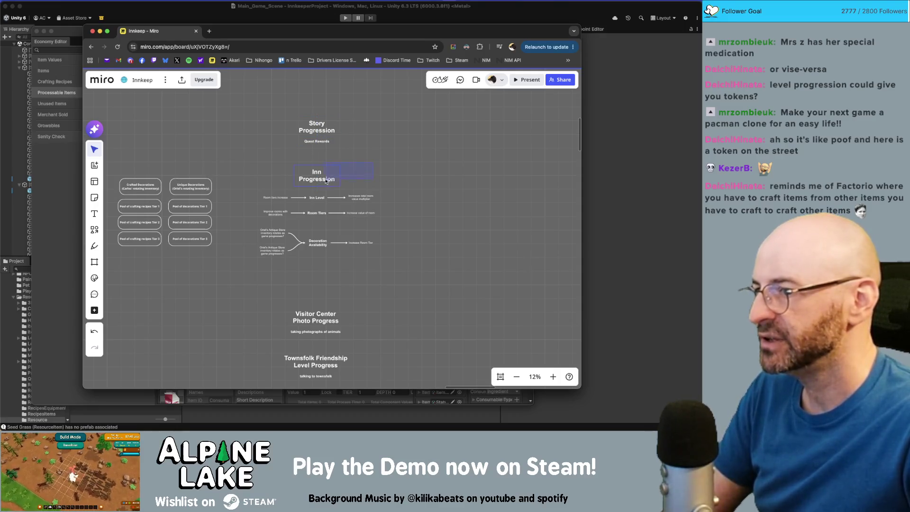
Step: Nudge the Inn Progression heading a little lower
click(326, 181)
drag(318, 173, 318, 179)
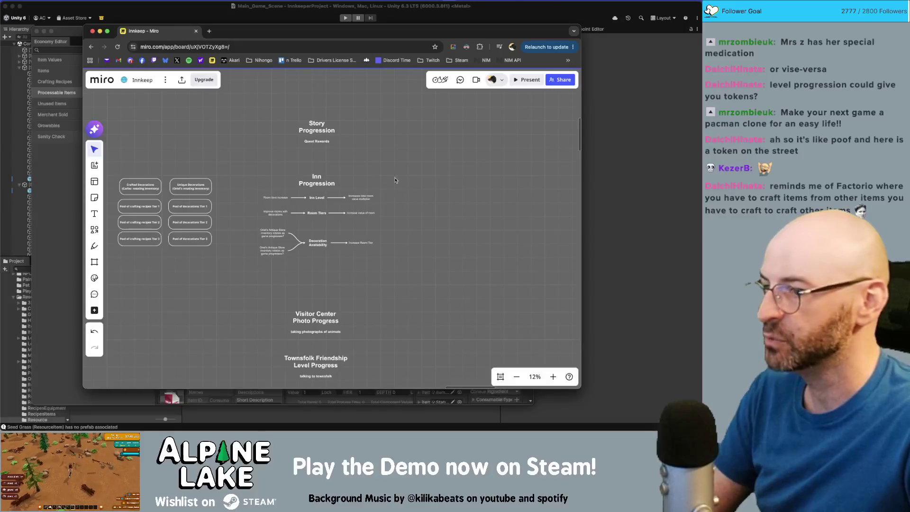
scroll(down, 3)
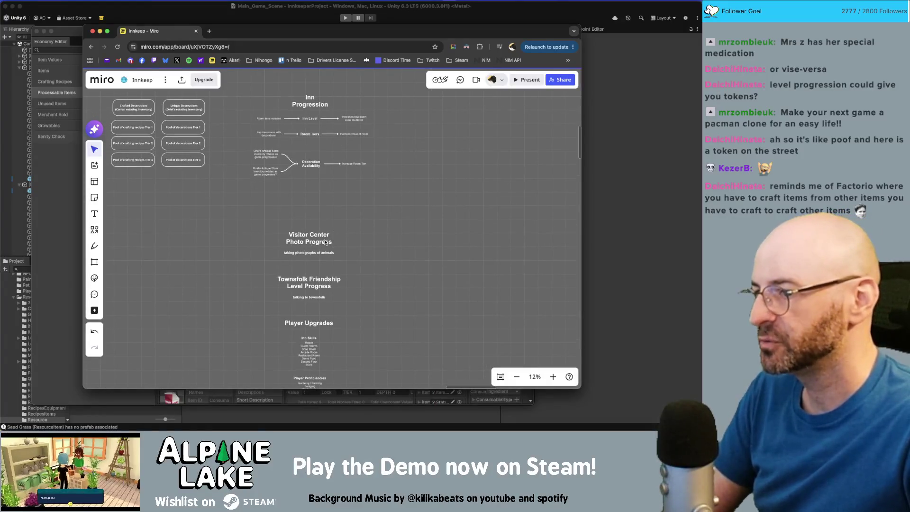
click(325, 243)
click(373, 254)
scroll(down, 3)
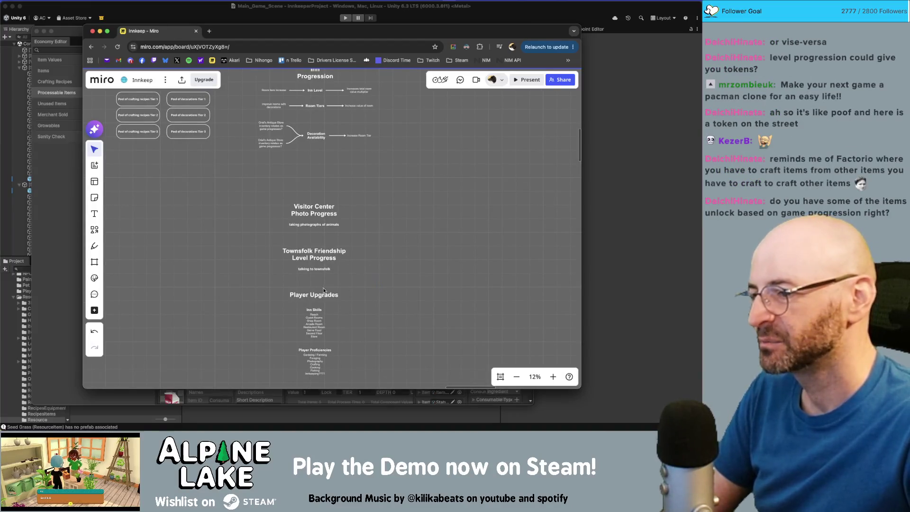
Step: Nudge the Player Upgrades heading a few pixels lower beneath Townsfolk Friendship Level Progress
scroll(down, 3)
scroll(up, 3)
drag(324, 247, 324, 253)
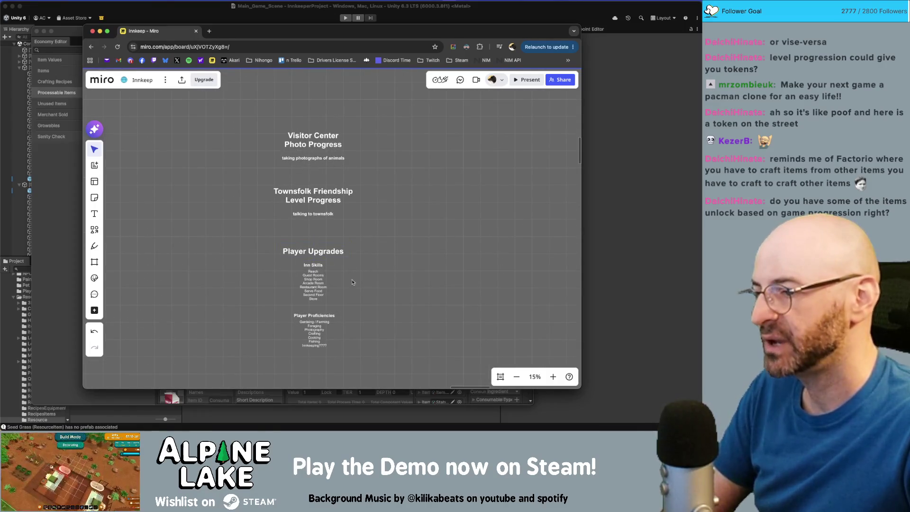
scroll(down, 3)
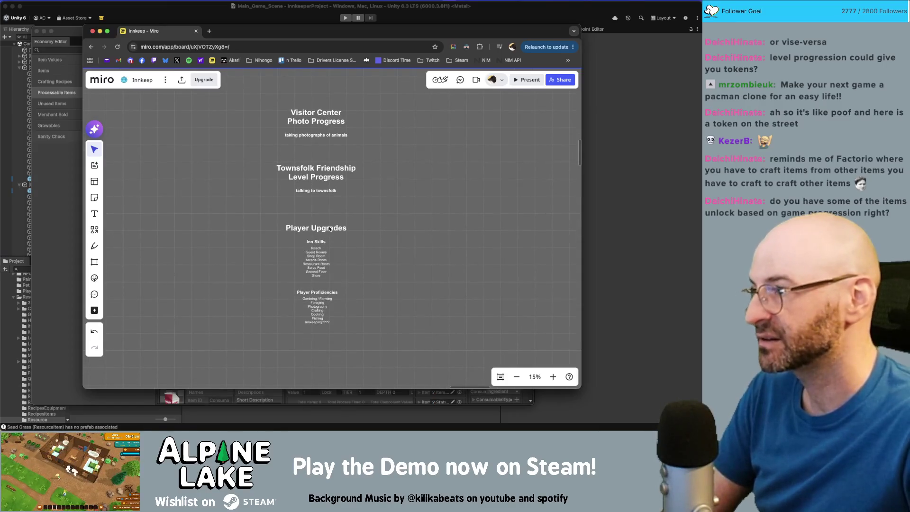
click(330, 231)
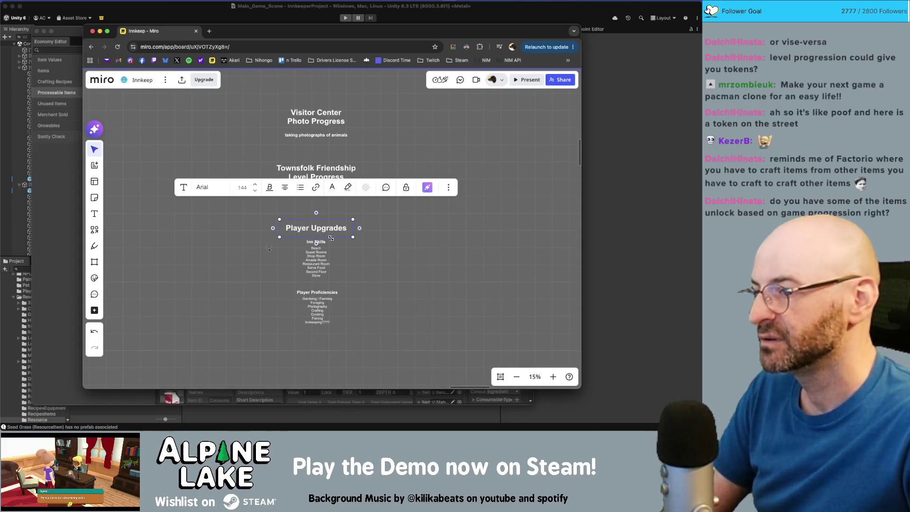
click(388, 256)
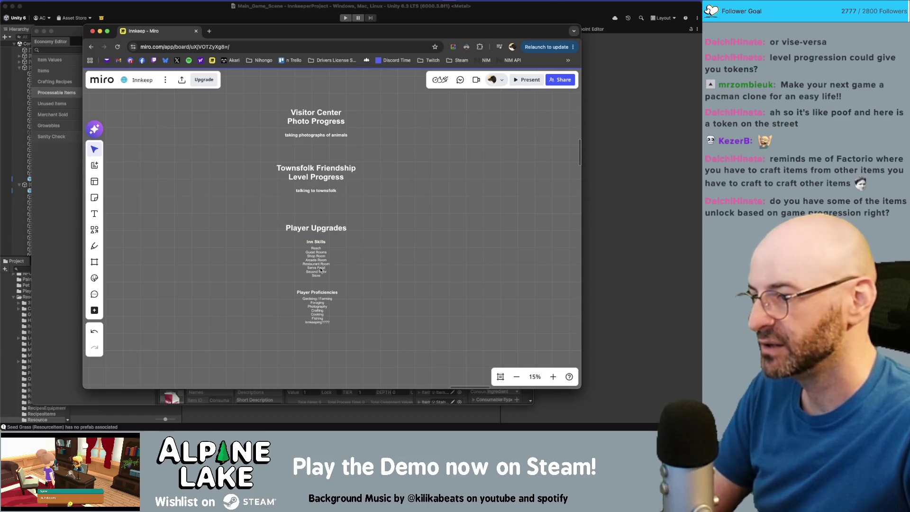
scroll(up, 3)
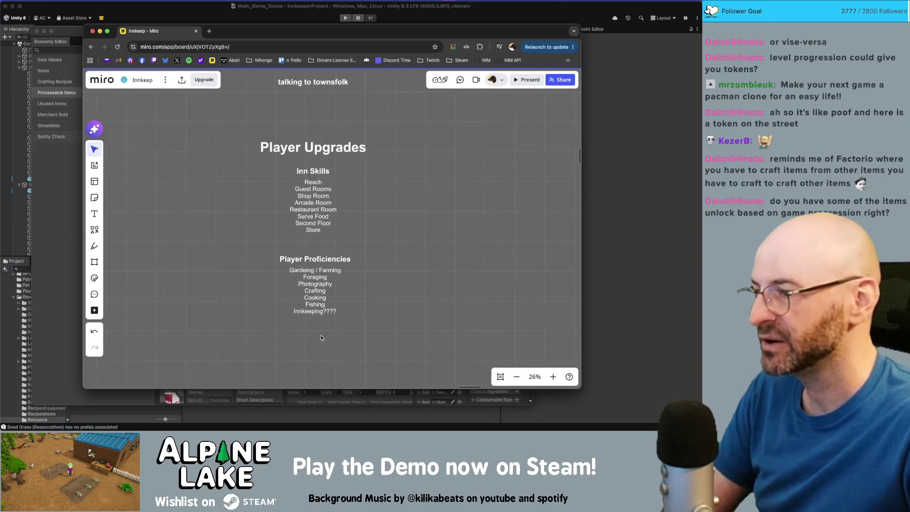
scroll(down, 3)
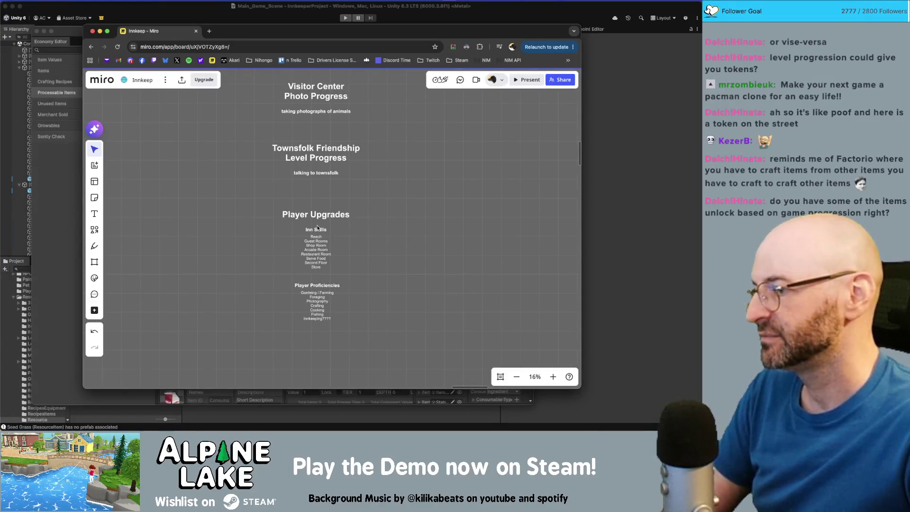
scroll(up, 3)
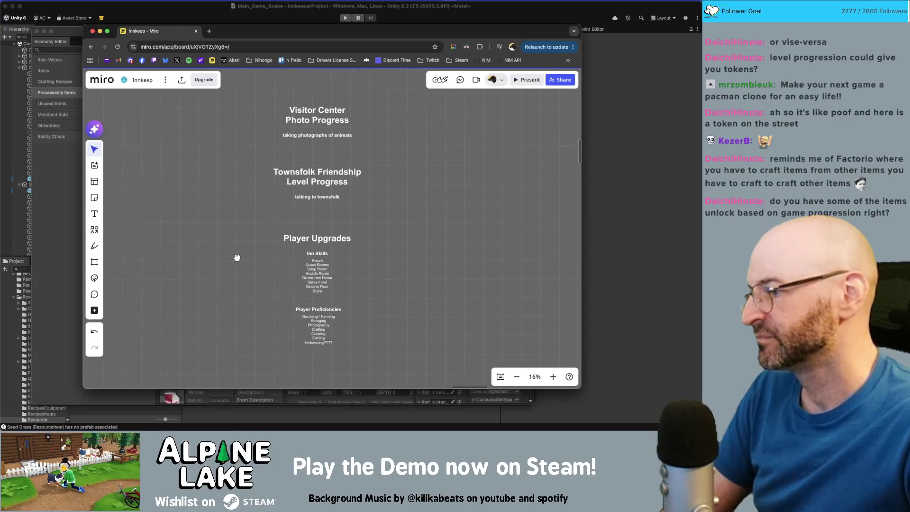
scroll(up, 3)
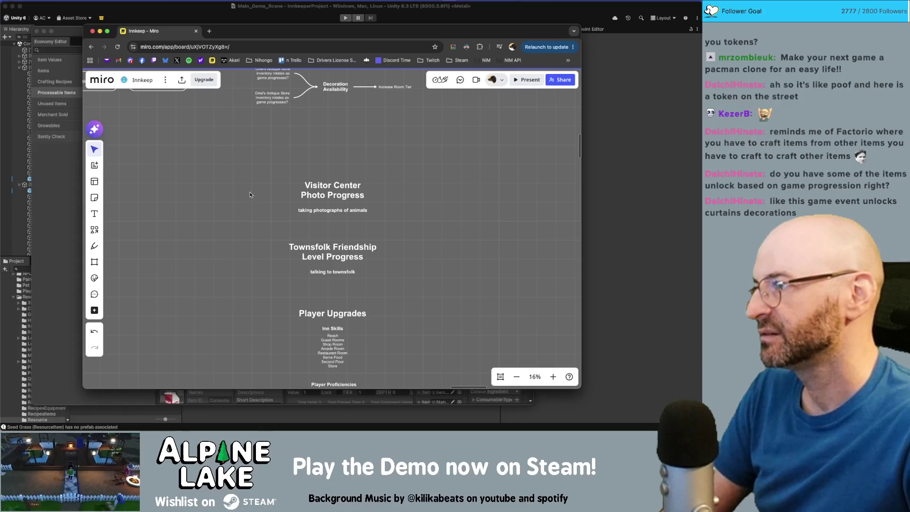
scroll(up, 3)
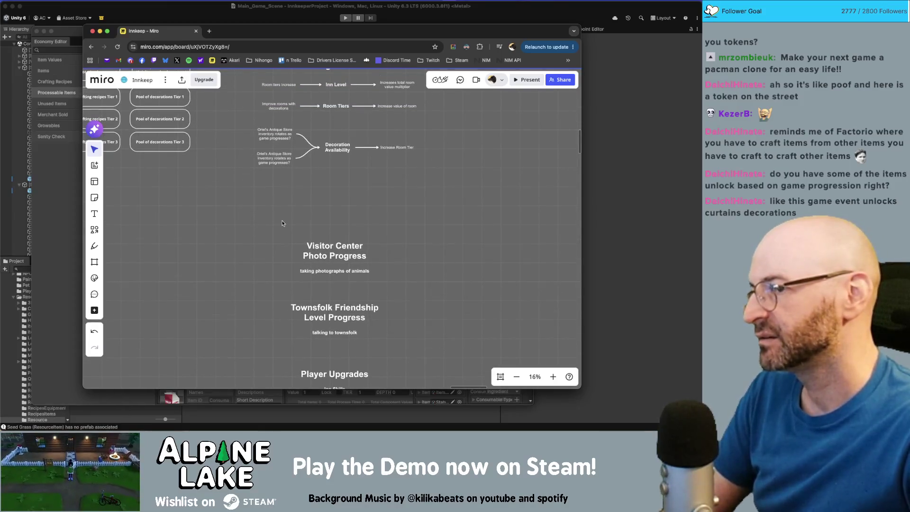
scroll(up, 3)
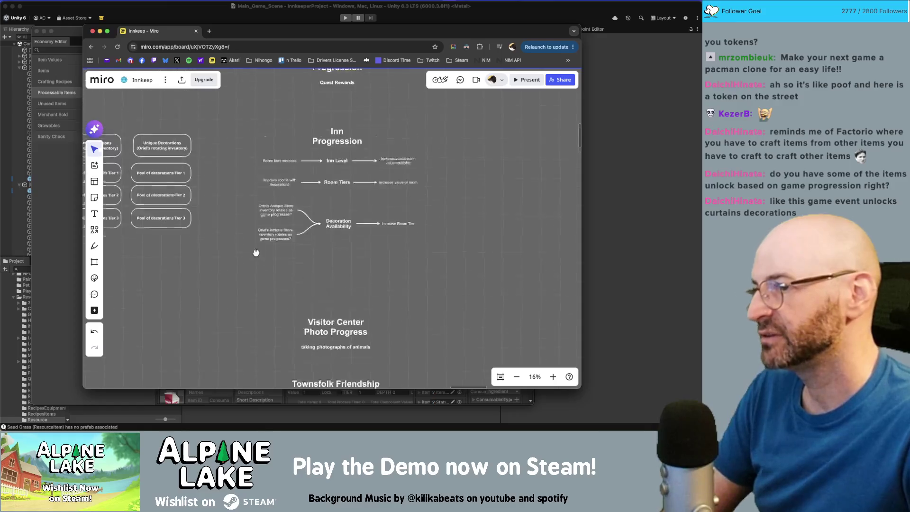
Step: Move the notes block listing item sources slightly up
scroll(up, 3)
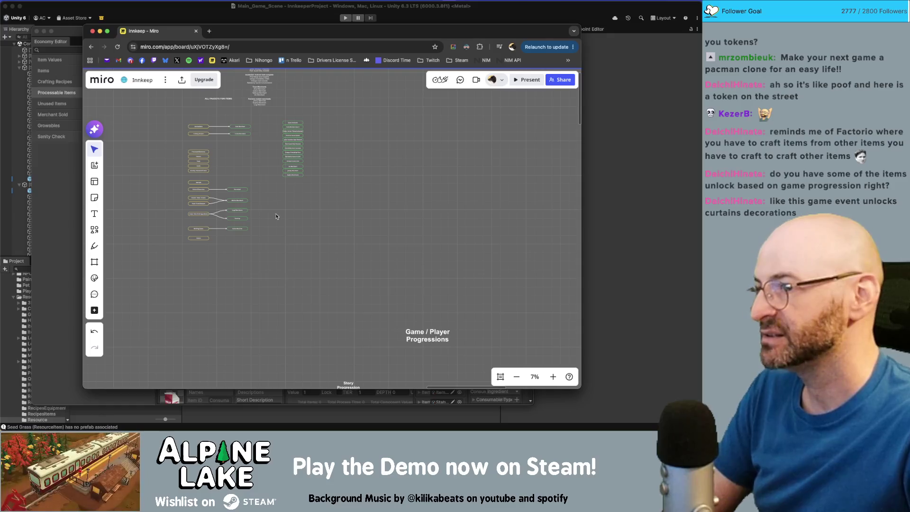
scroll(up, 3)
scroll(down, 3)
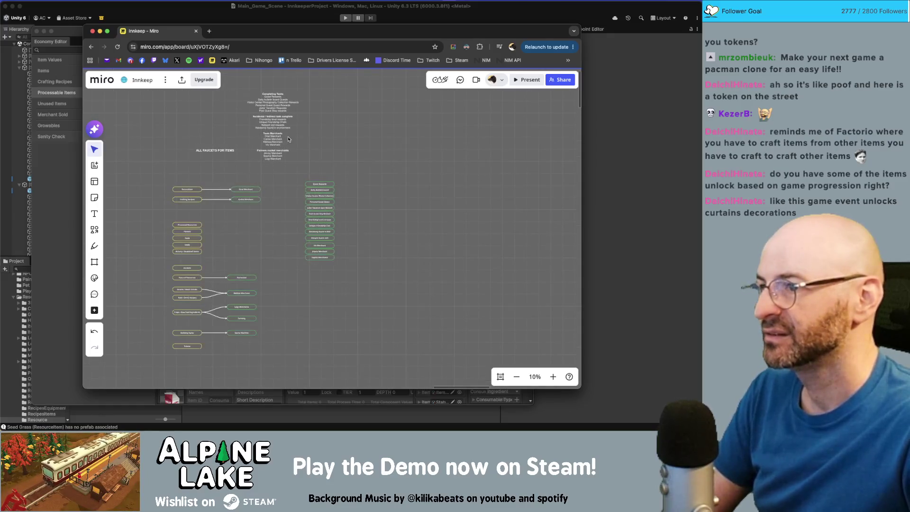
click(270, 138)
scroll(down, 3)
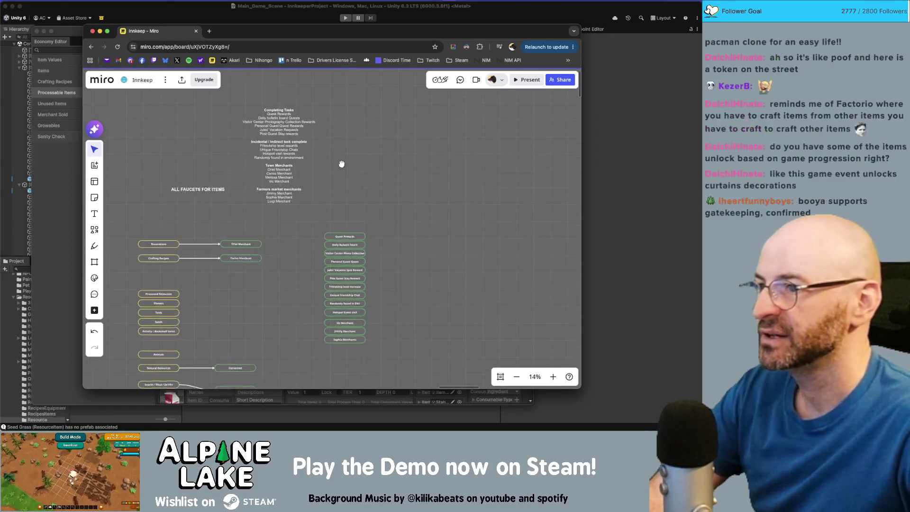
drag(292, 153, 289, 138)
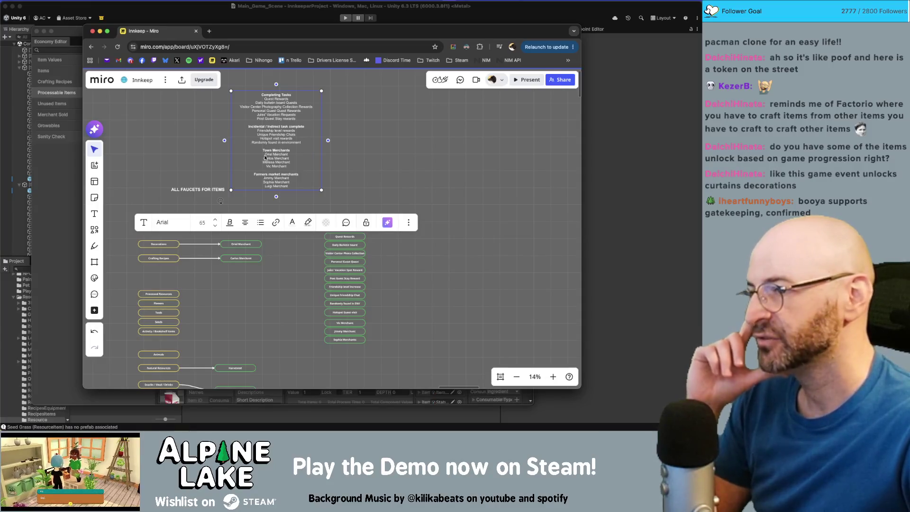
click(353, 151)
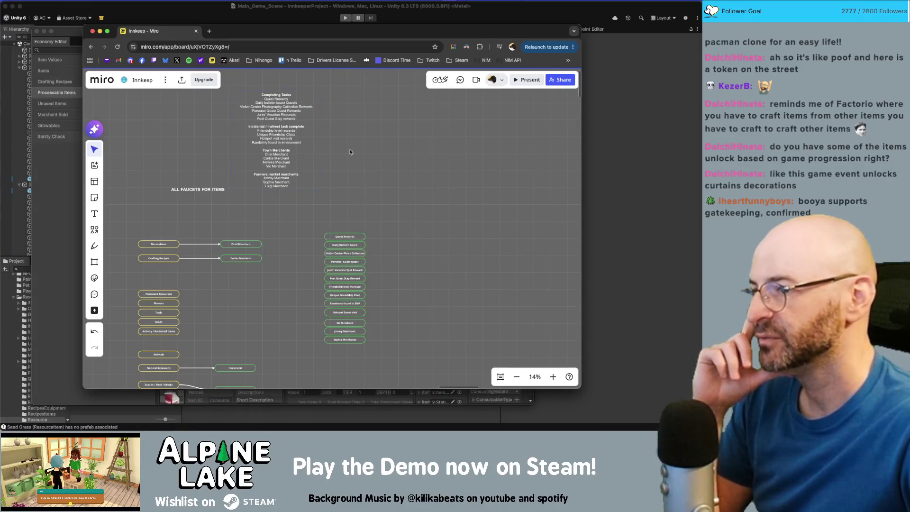
Step: Lower the ALL FAUCETS FOR ITEMS title toward the Decorations row
drag(216, 188, 223, 217)
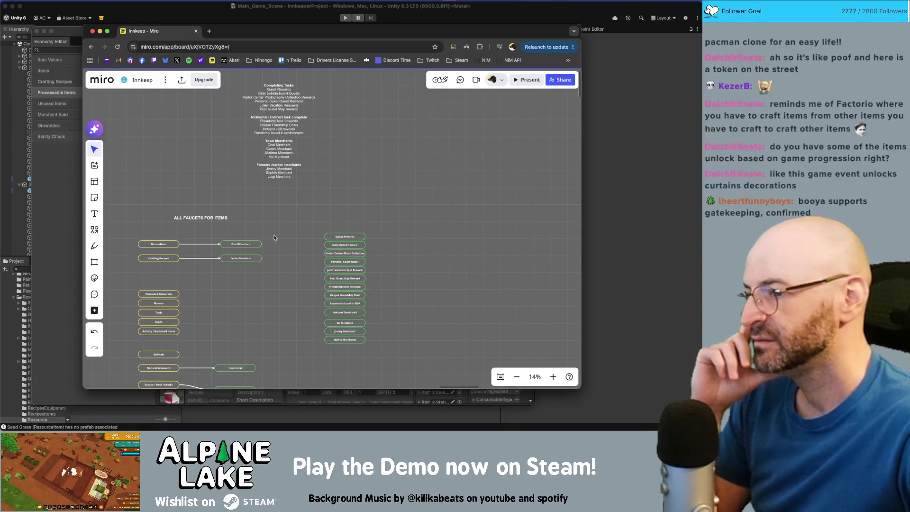
scroll(down, 3)
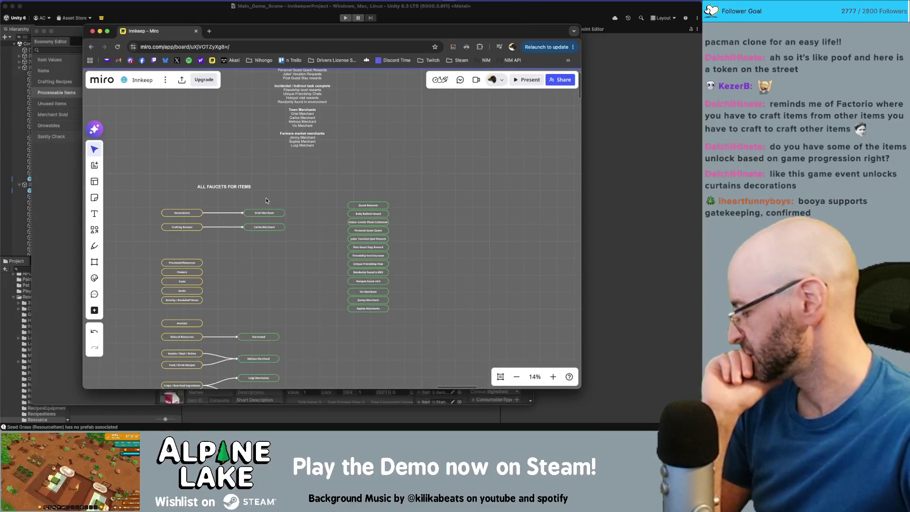
scroll(up, 3)
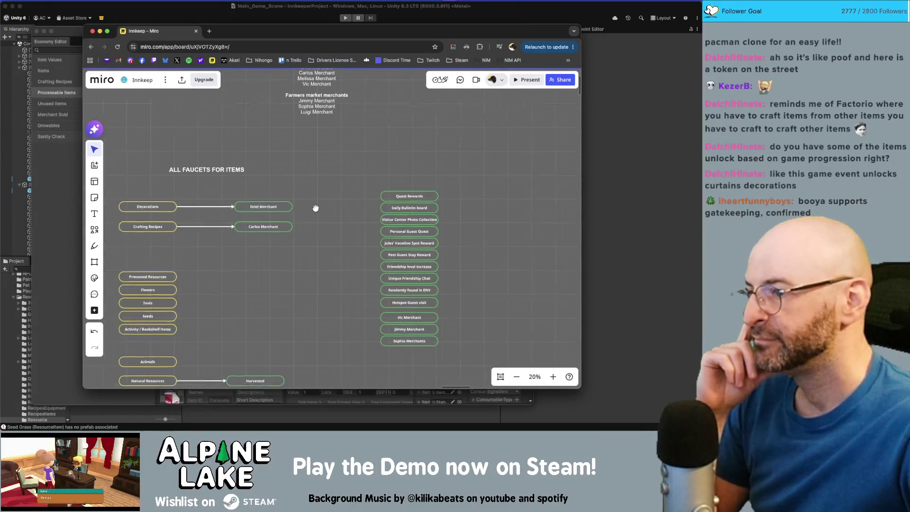
scroll(up, 3)
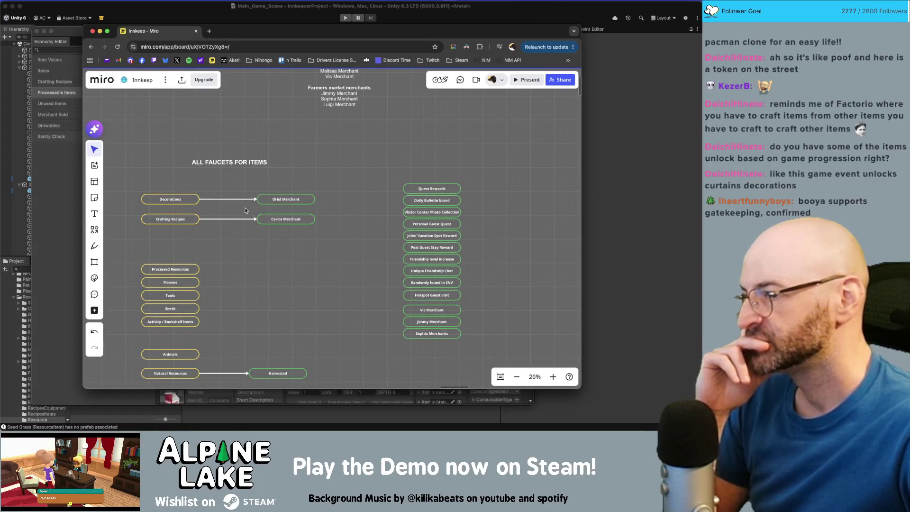
drag(251, 163, 249, 170)
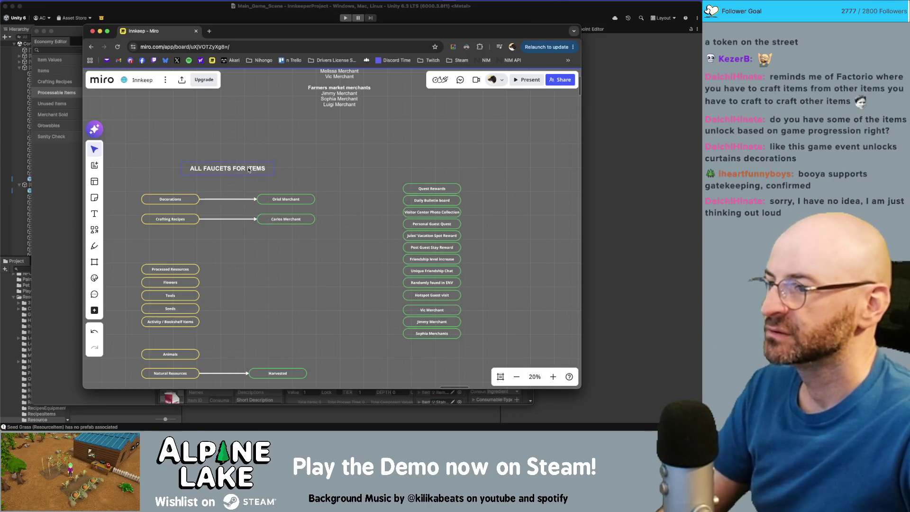
Step: Move the ALL FAUCETS FOR ITEMS title up above the sources text list, then switch to Unity
click(218, 139)
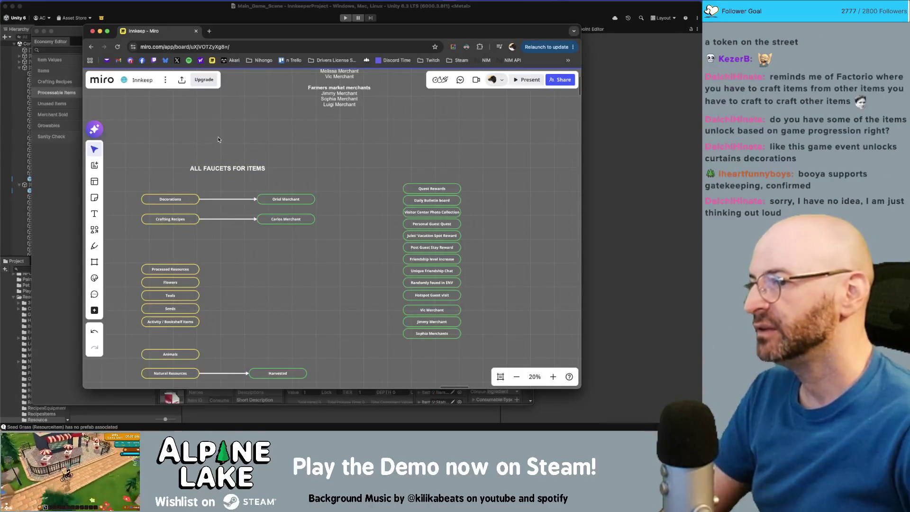
scroll(down, 3)
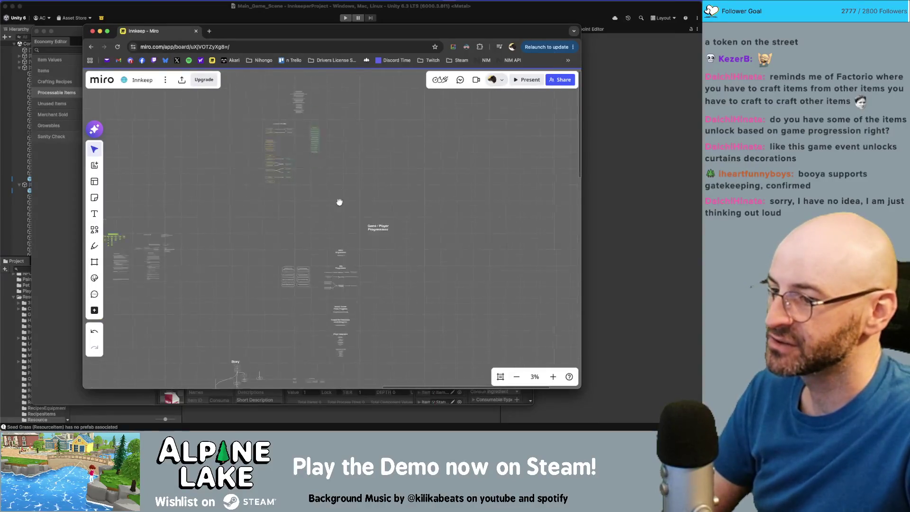
scroll(down, 3)
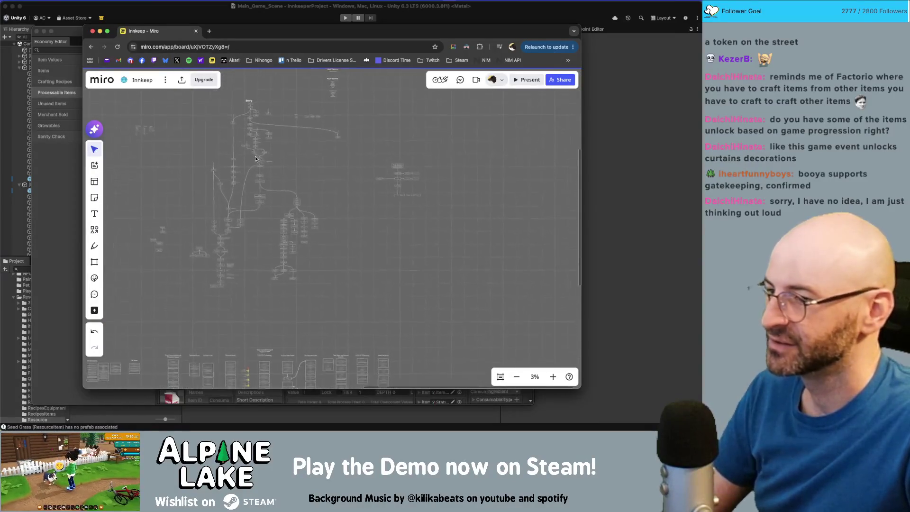
scroll(down, 3)
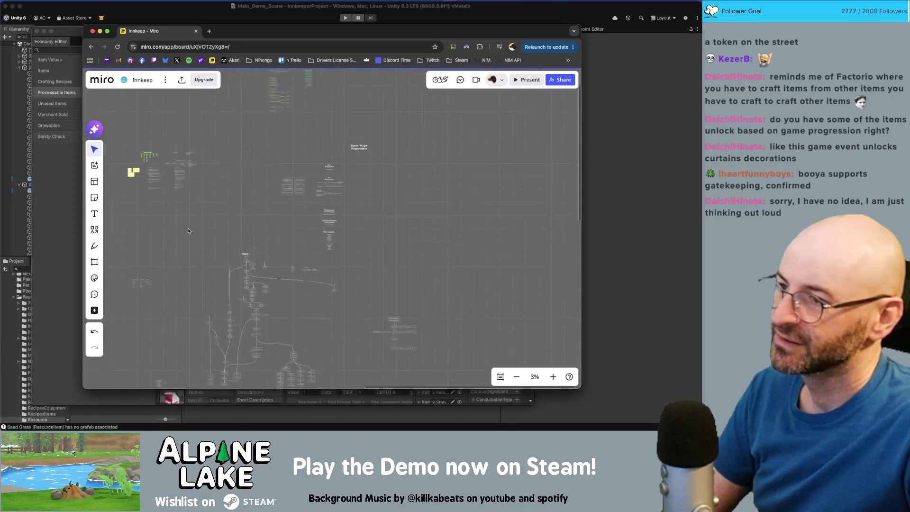
scroll(up, 3)
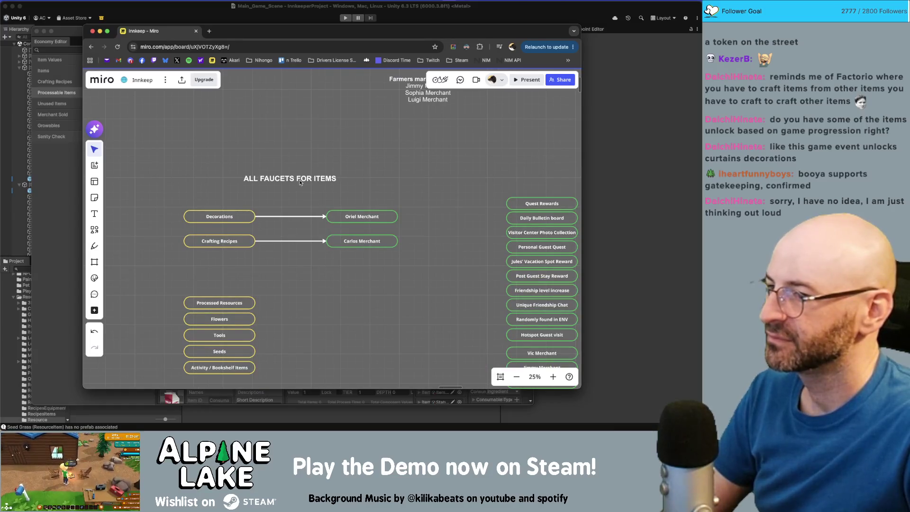
drag(300, 182, 361, 120)
click(358, 174)
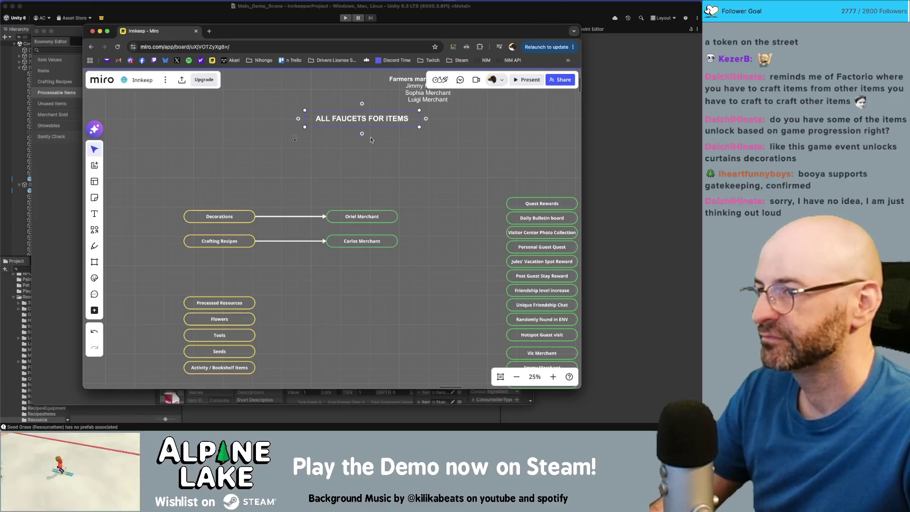
scroll(up, 3)
drag(352, 219, 414, 92)
scroll(down, 3)
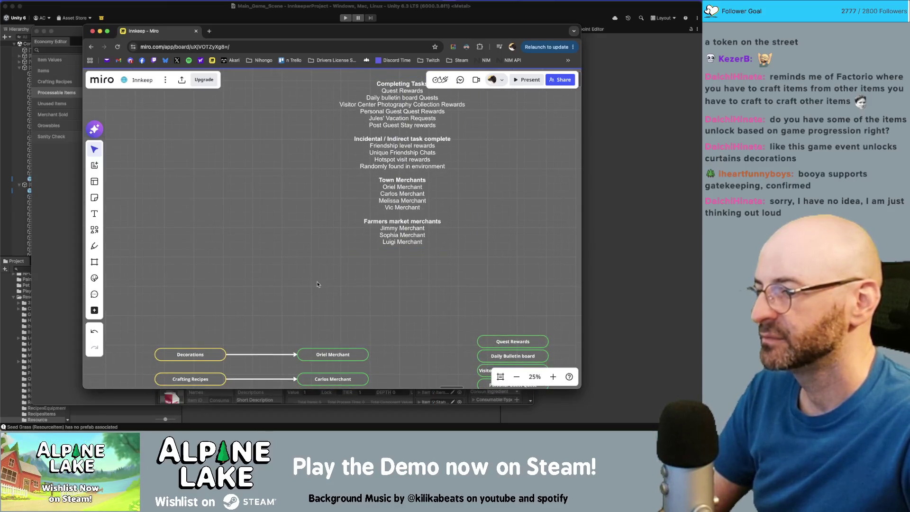
scroll(down, 3)
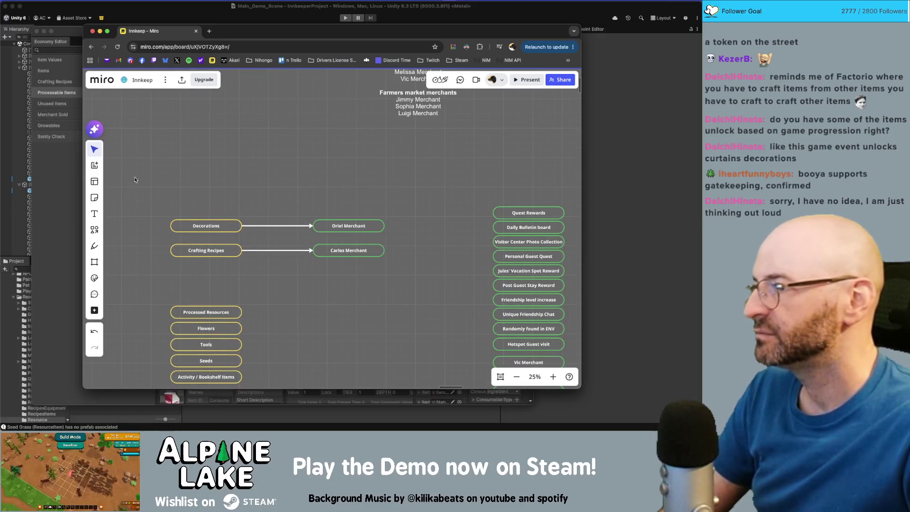
click(74, 172)
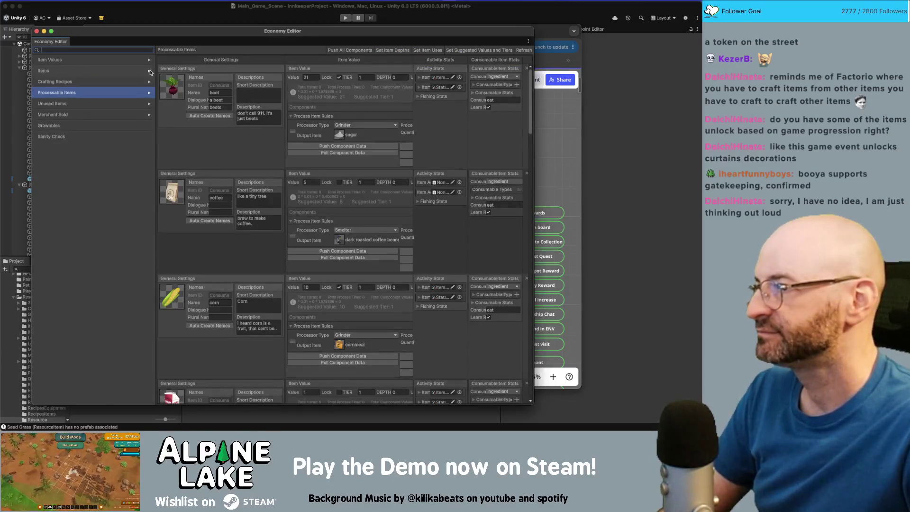
Step: Expand Items > Decorations By Type and view the Bed decoration items
click(149, 70)
click(149, 93)
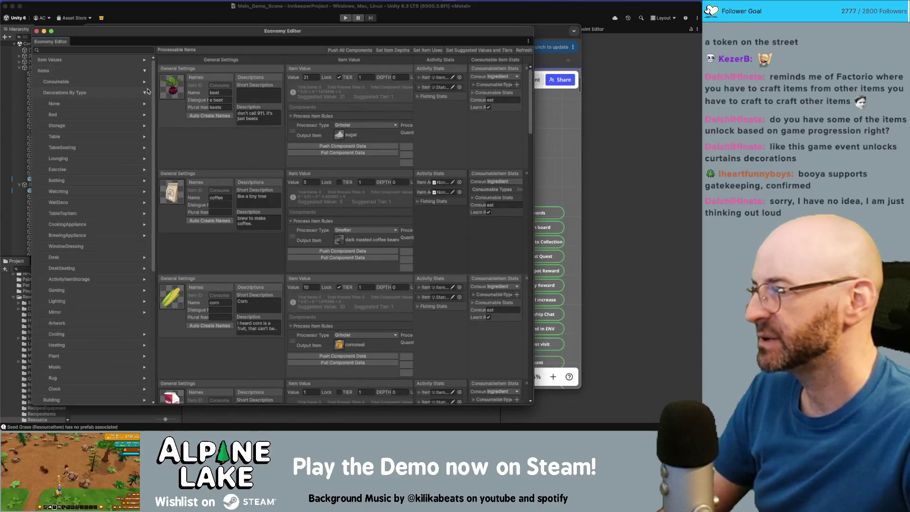
scroll(down, 3)
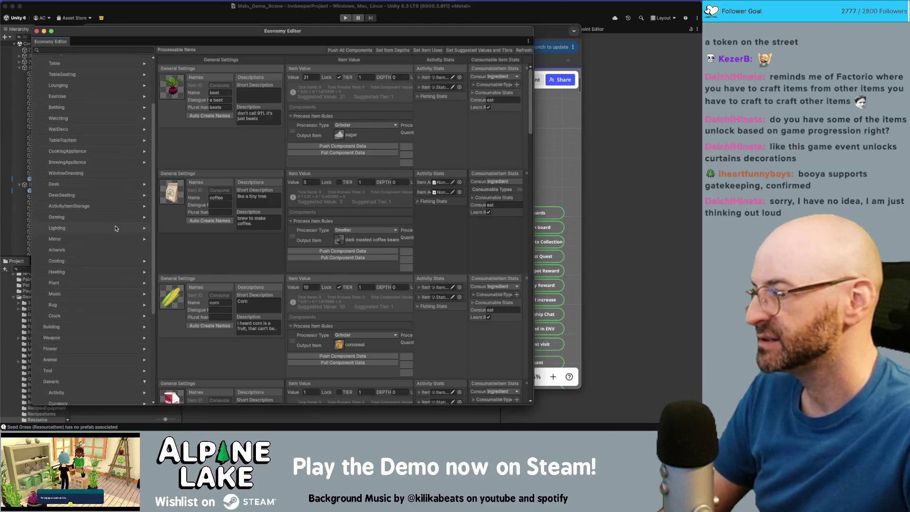
scroll(up, 3)
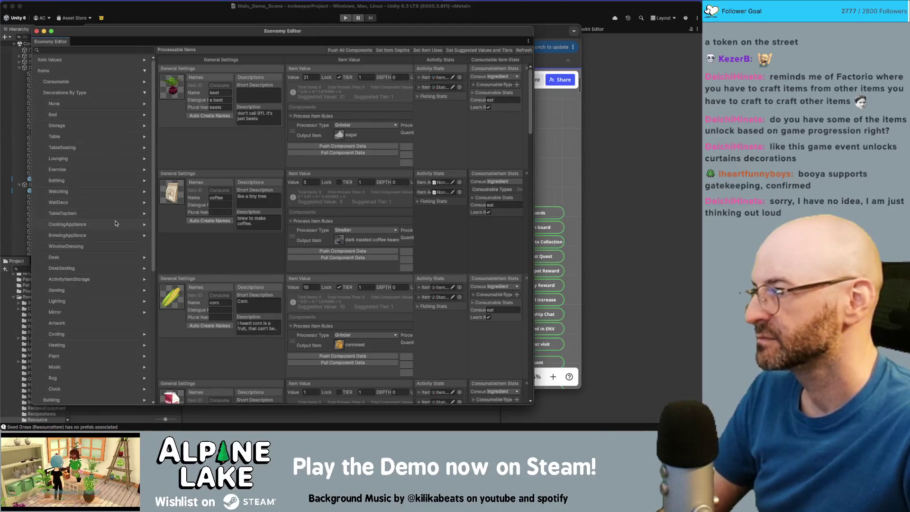
click(104, 116)
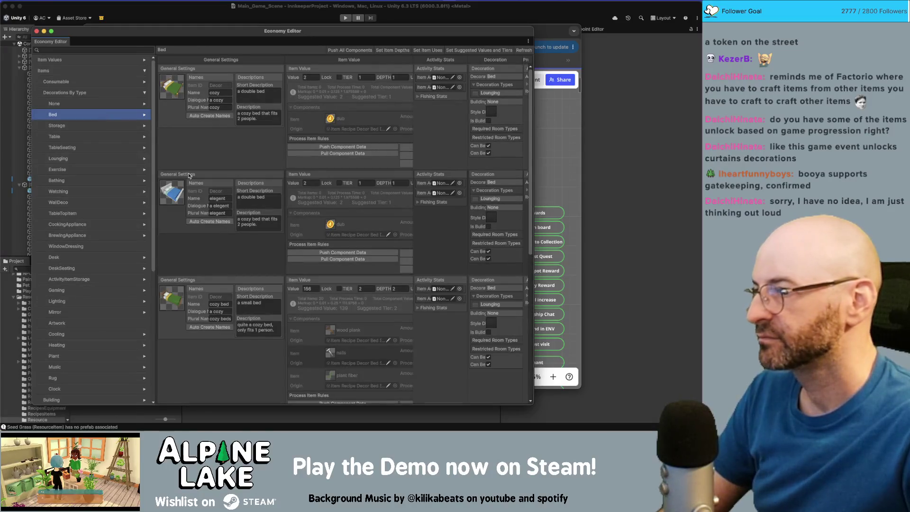
scroll(down, 3)
scroll(down, 3)
scroll(up, 3)
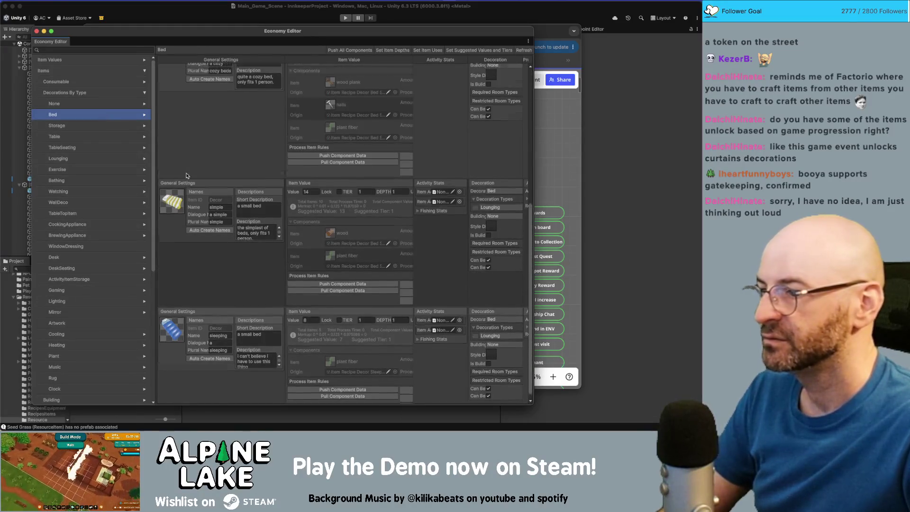
Step: Browse the Storage, Table and TableSeating items, then return to the Miro board
click(104, 127)
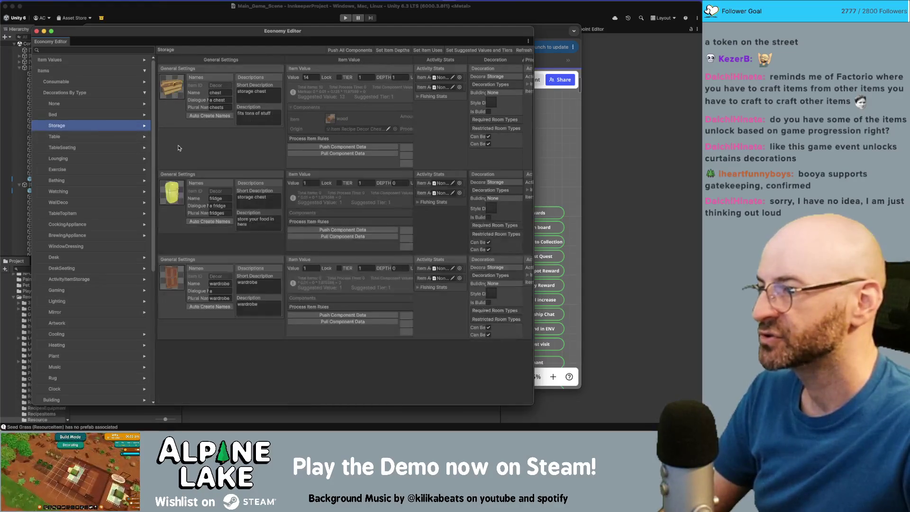
click(108, 139)
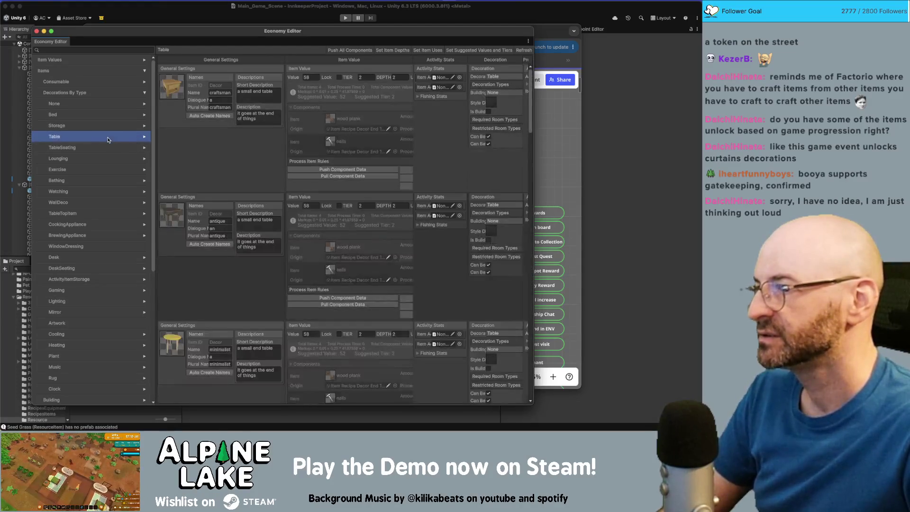
scroll(down, 3)
scroll(down, 3)
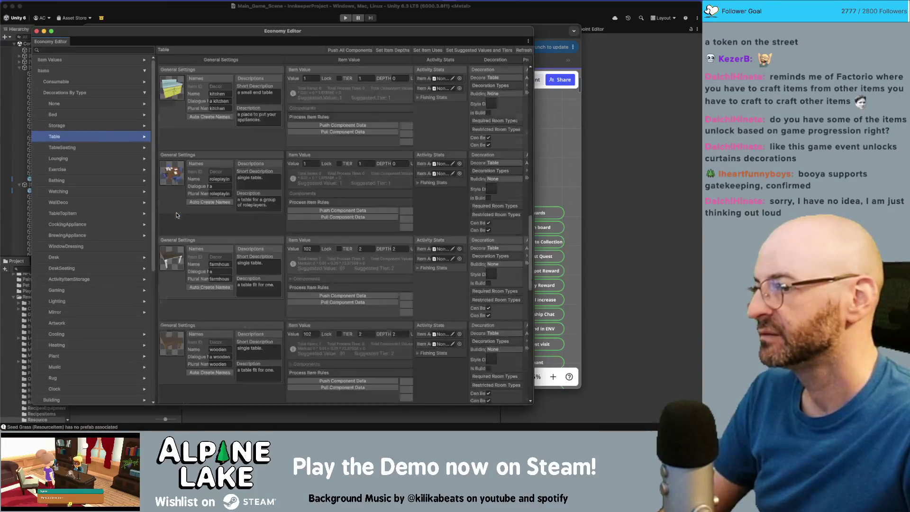
scroll(up, 3)
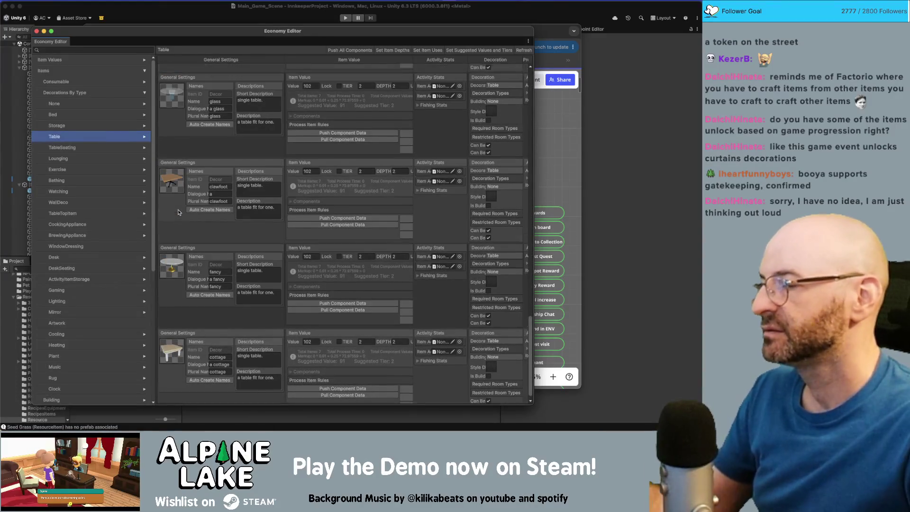
scroll(up, 3)
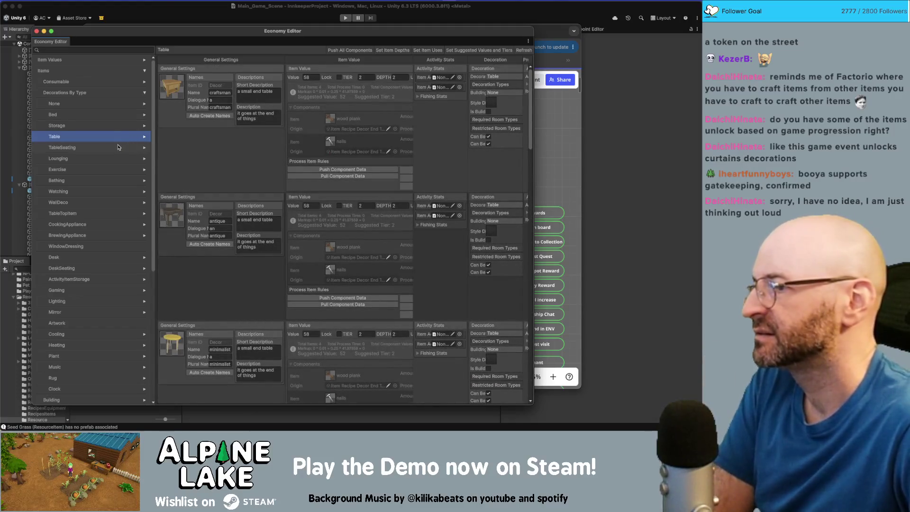
click(118, 147)
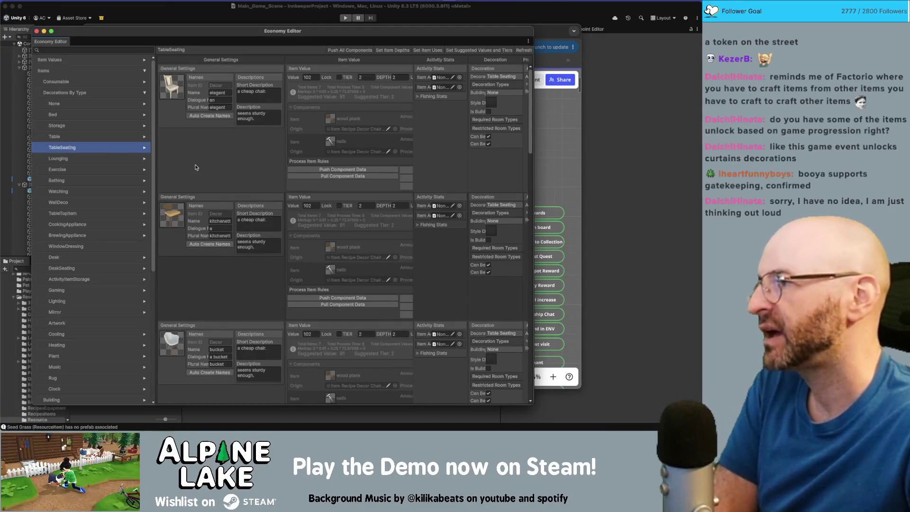
scroll(down, 3)
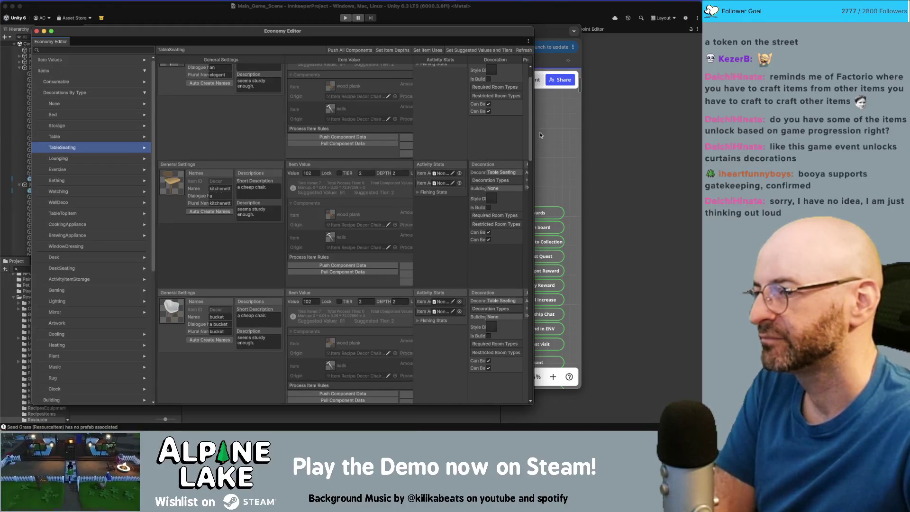
click(541, 135)
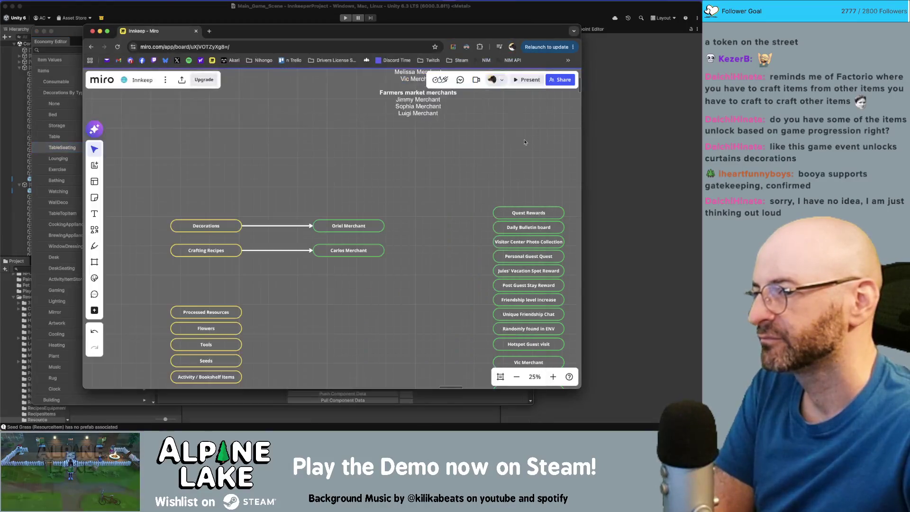
Step: Pan and zoom the board to review the item faucets, from Quest Rewards down to Sophia Merchant
drag(417, 195, 372, 209)
scroll(down, 3)
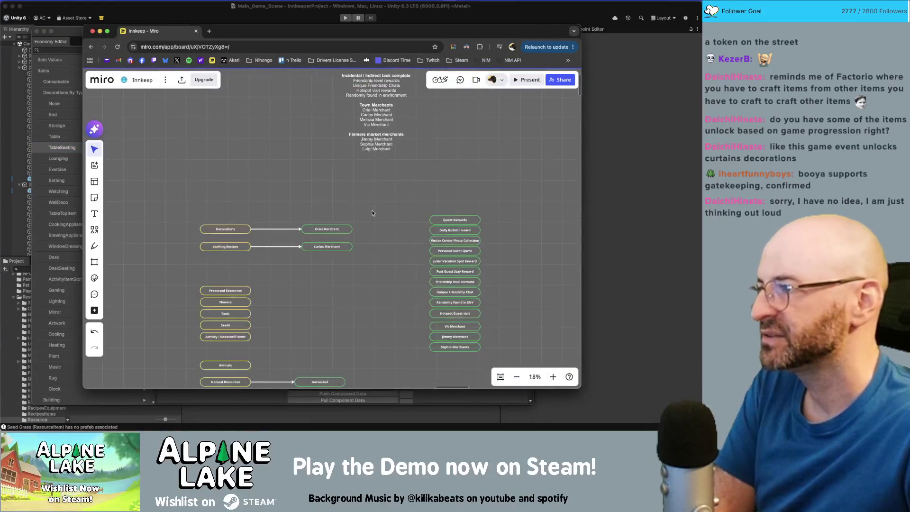
scroll(down, 3)
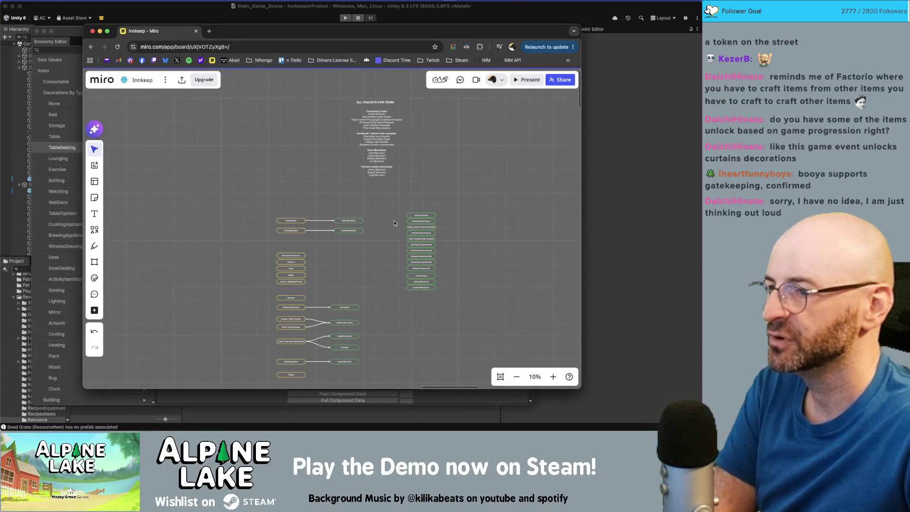
scroll(right, 3)
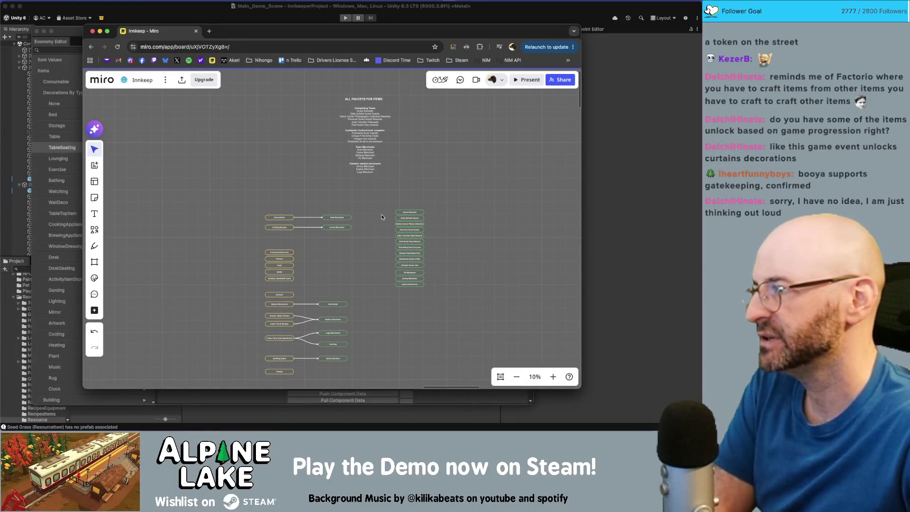
scroll(up, 3)
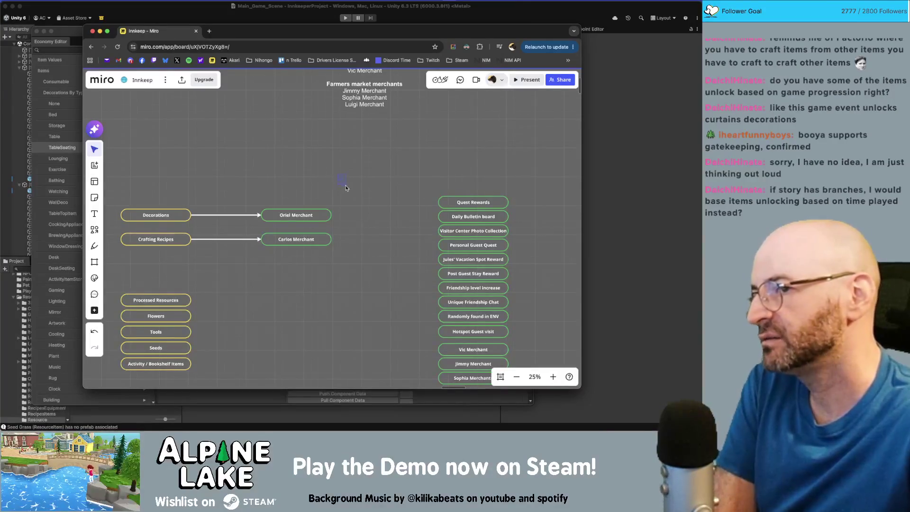
scroll(down, 3)
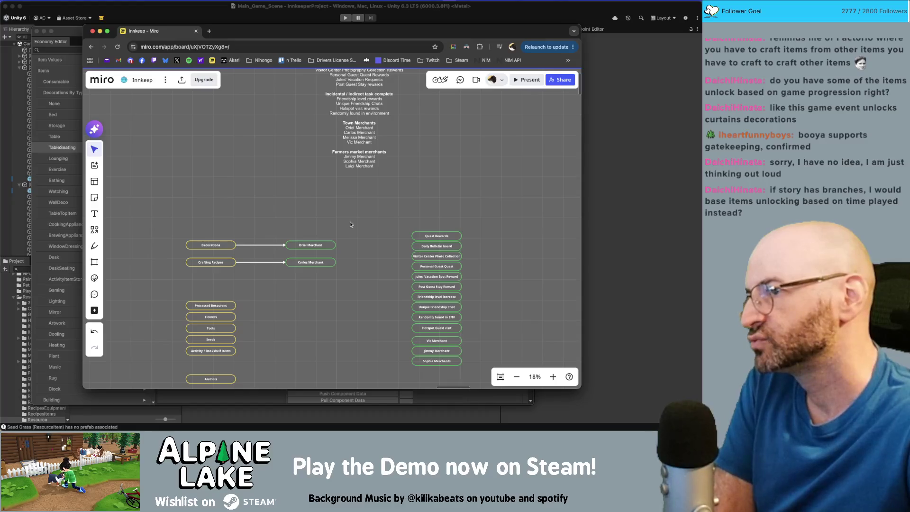
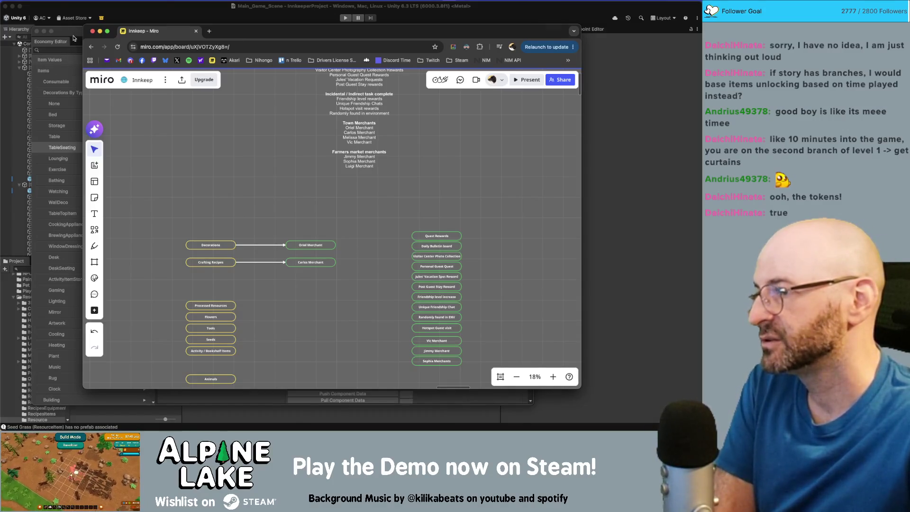
Step: Bring the Economy Editor forward and browse the Table decorations: glass, clawfoot, fancy and cottage
click(74, 38)
click(98, 137)
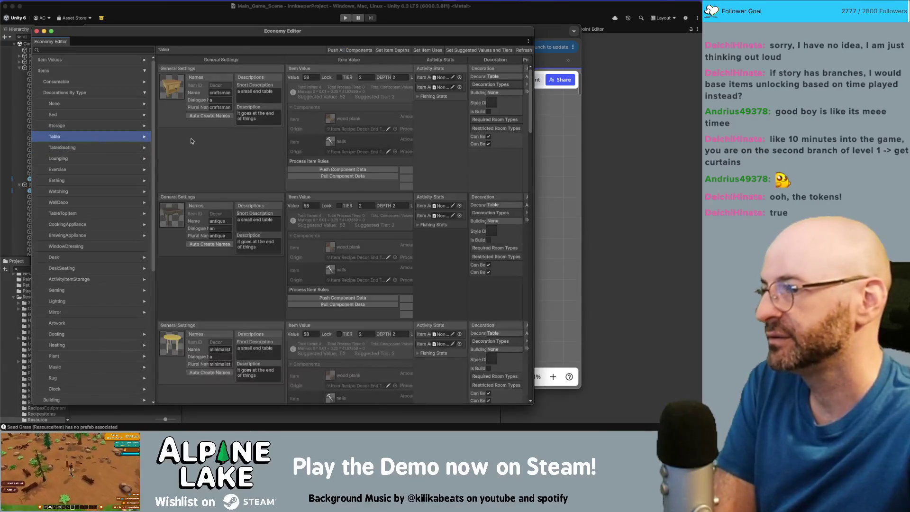
scroll(down, 3)
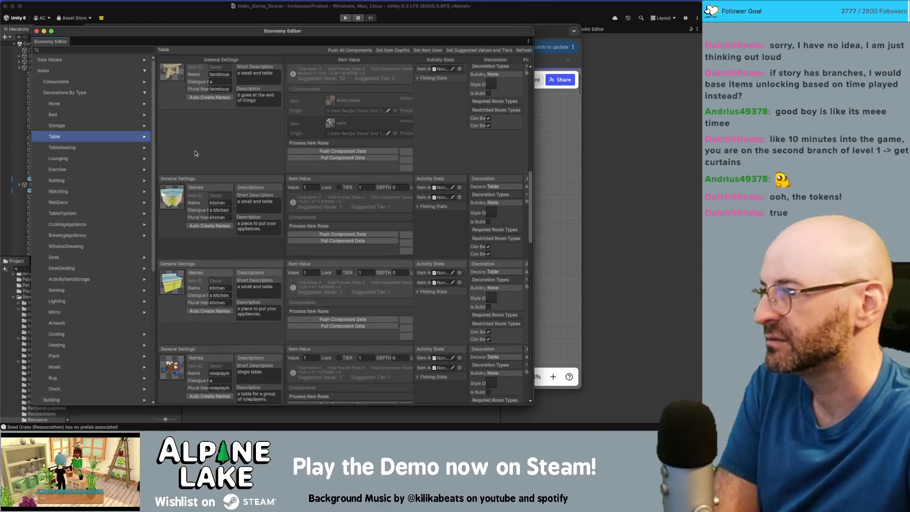
scroll(down, 3)
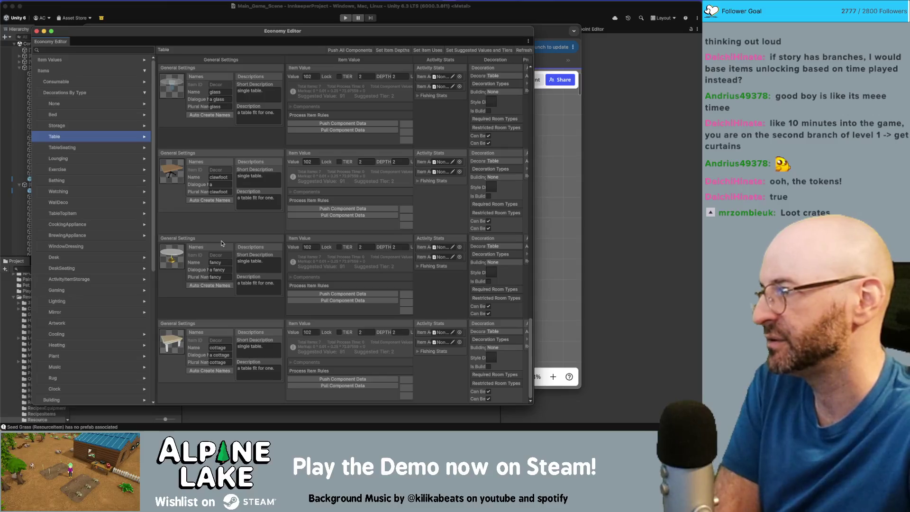
scroll(down, 3)
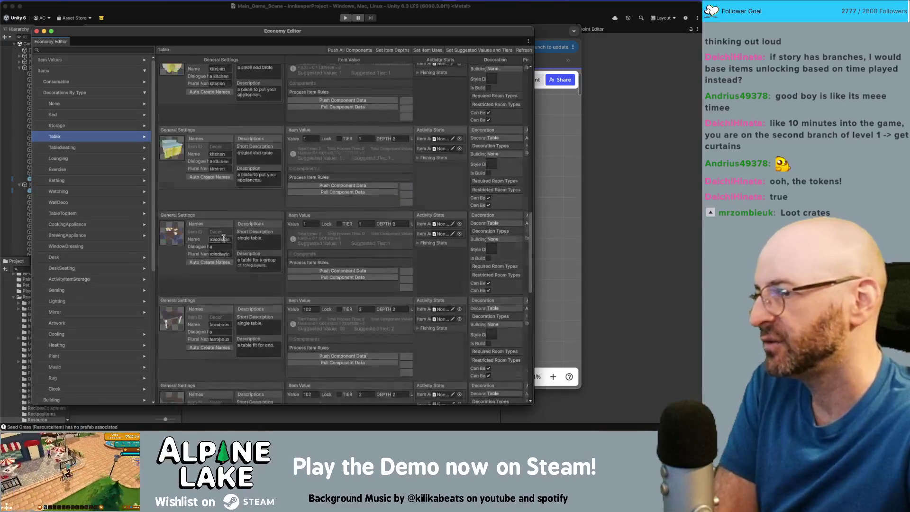
scroll(up, 3)
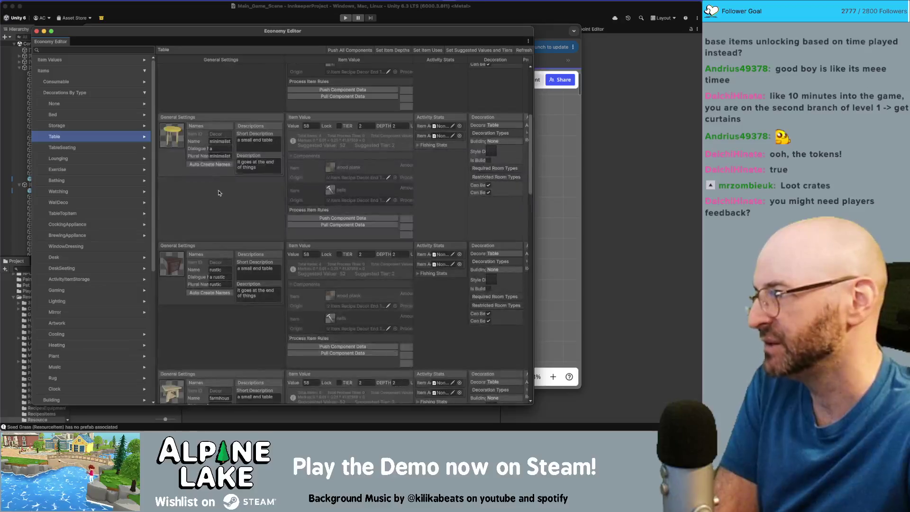
scroll(up, 3)
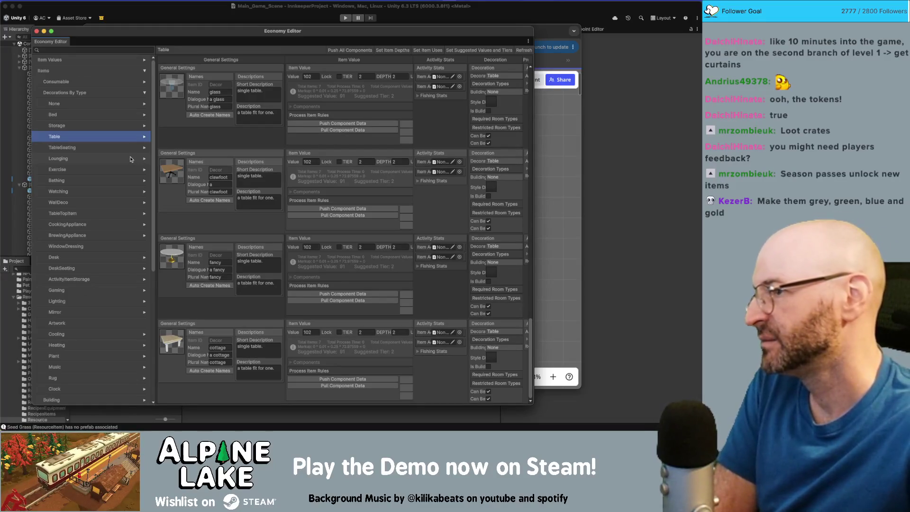
scroll(down, 3)
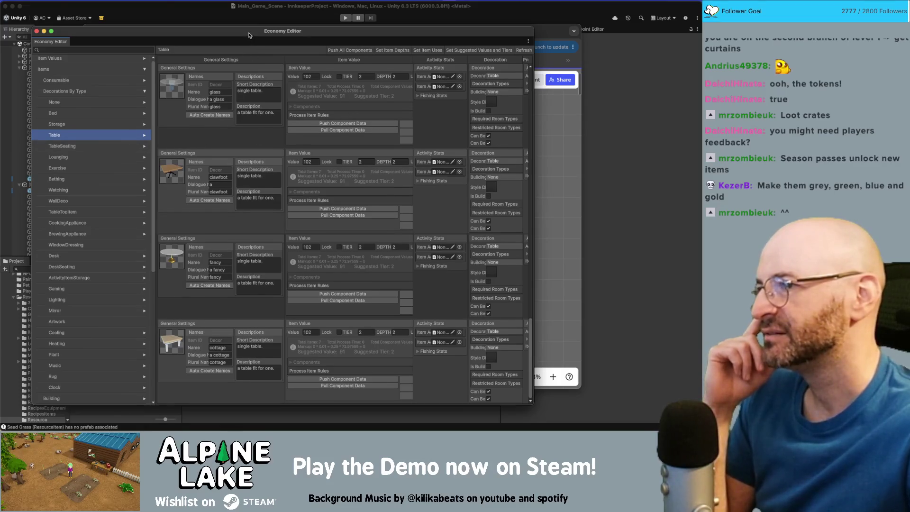
drag(250, 32, 249, 29)
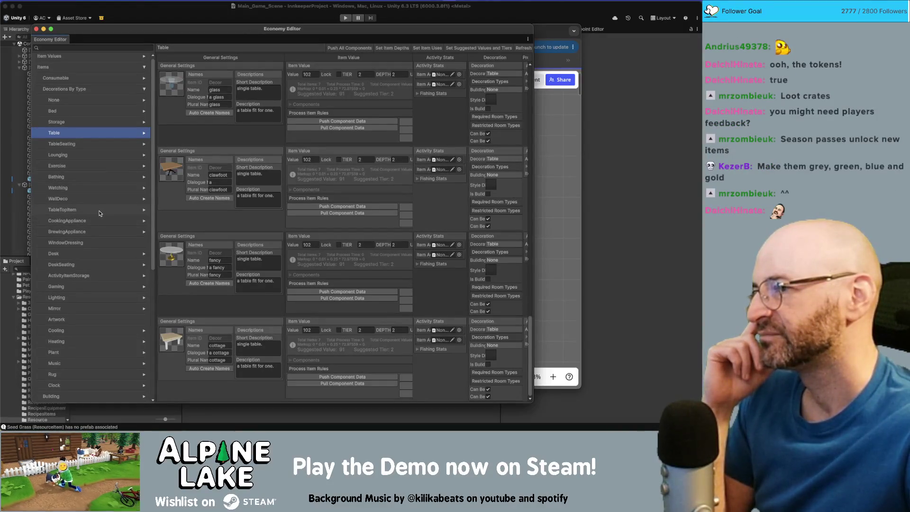
Step: Browse the Exercise, Bathing and Watching decoration categories in the Economy Editor
click(98, 165)
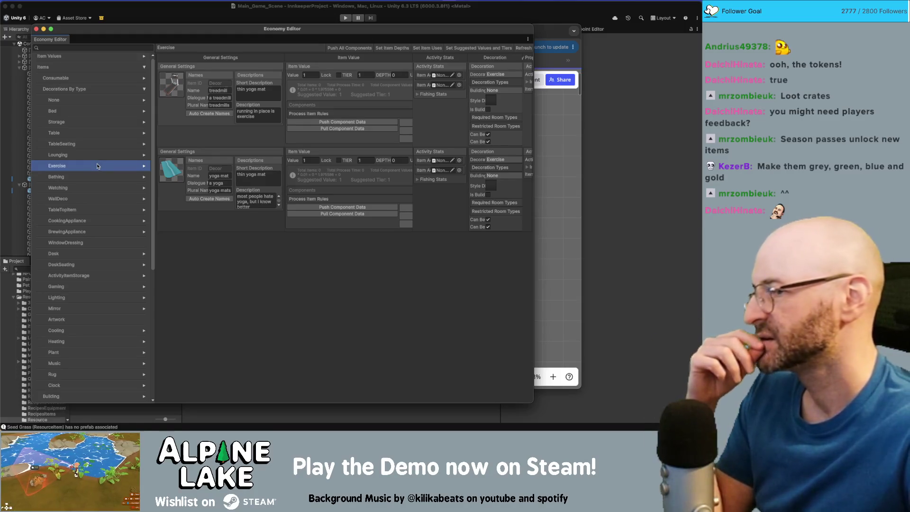
click(97, 176)
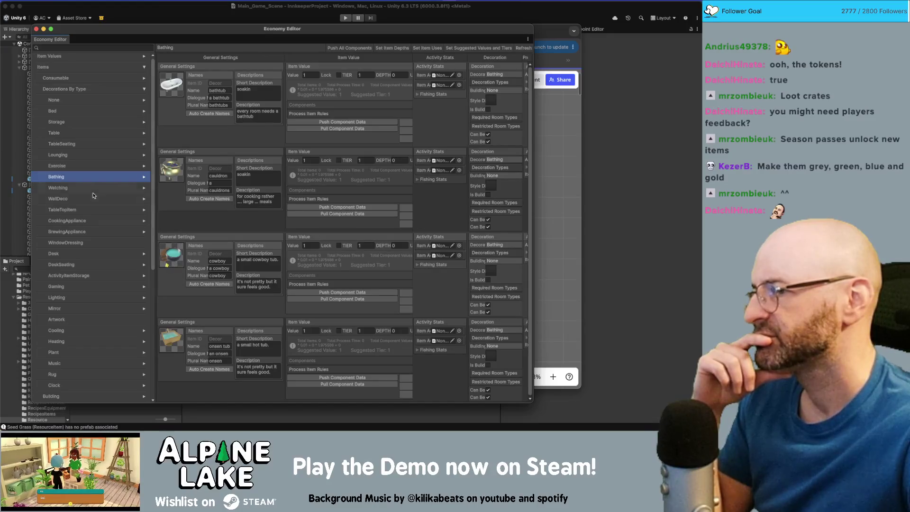
click(93, 188)
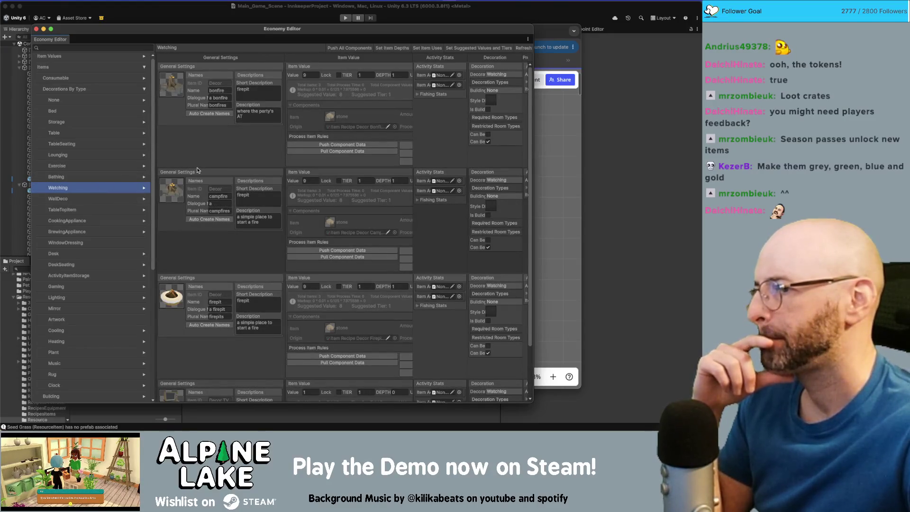
scroll(down, 3)
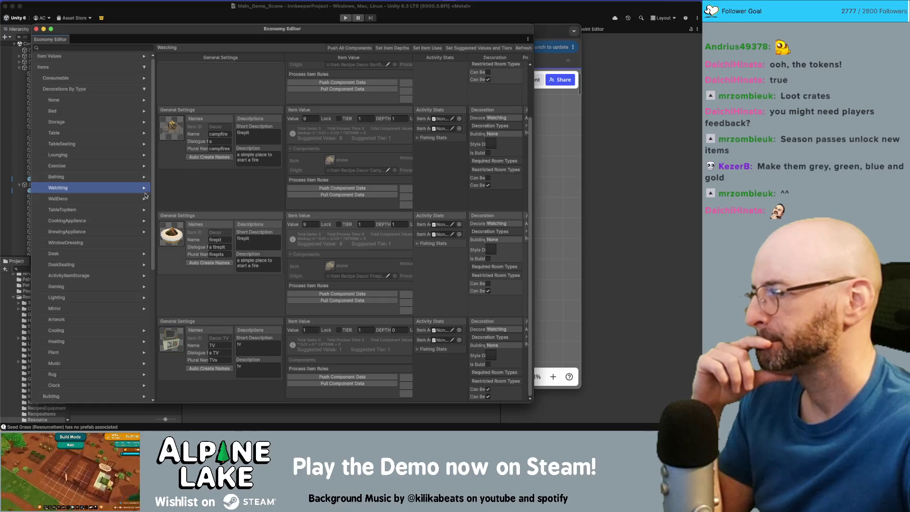
Step: Look through the WallDeco items such as painting, sconce and ship wheel, then switch to the empty desktop
click(125, 201)
scroll(down, 3)
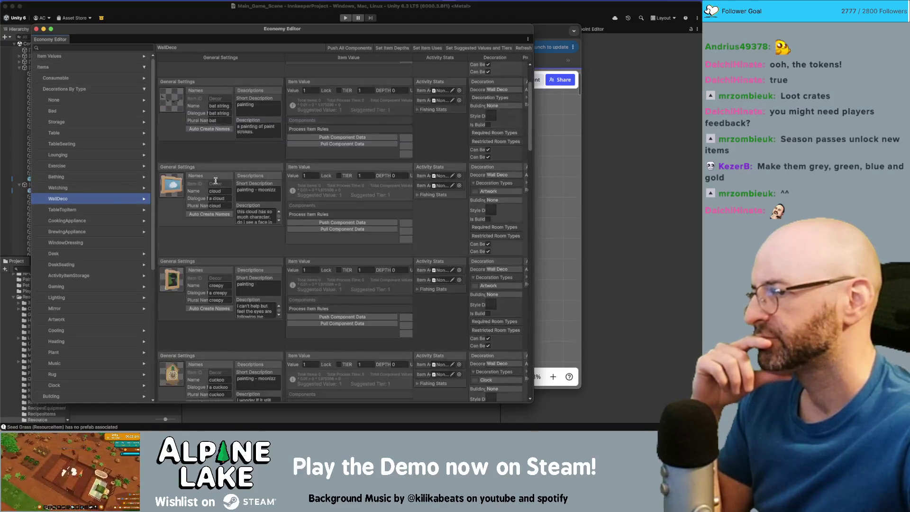
scroll(down, 3)
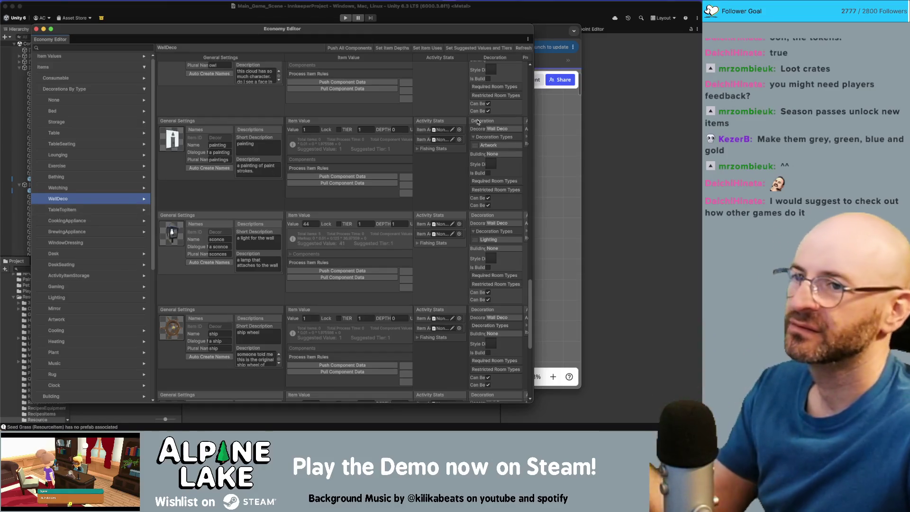
key(ctrl+Right)
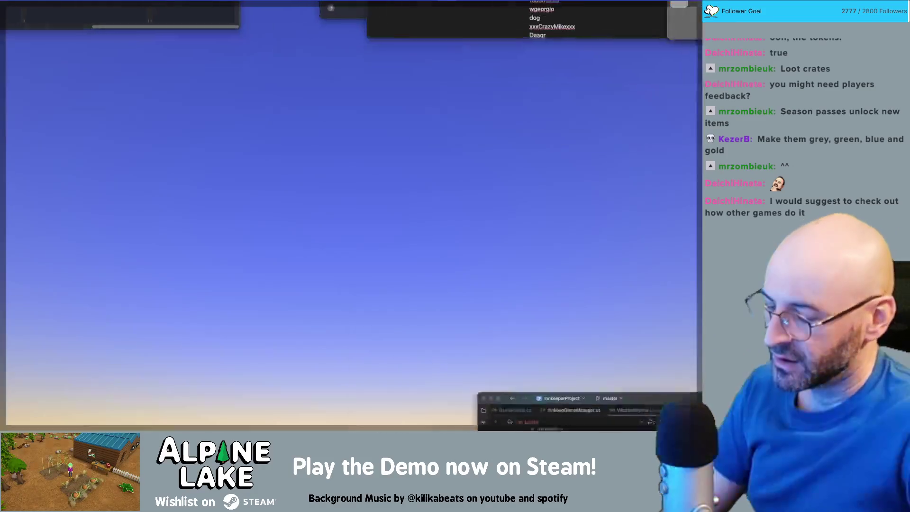
key(ctrl+Left)
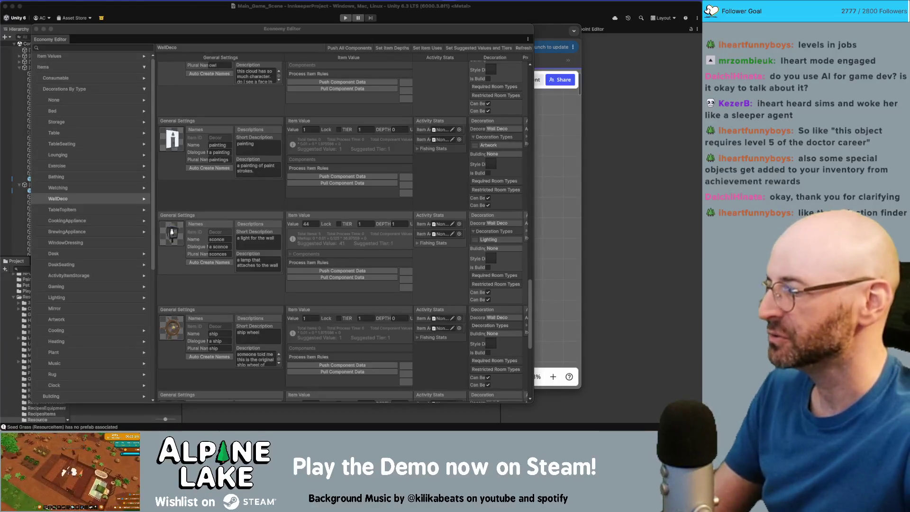
Step: Switch from Unity to the Chrome window showing the Innkeep Miro board
key(super+Tab)
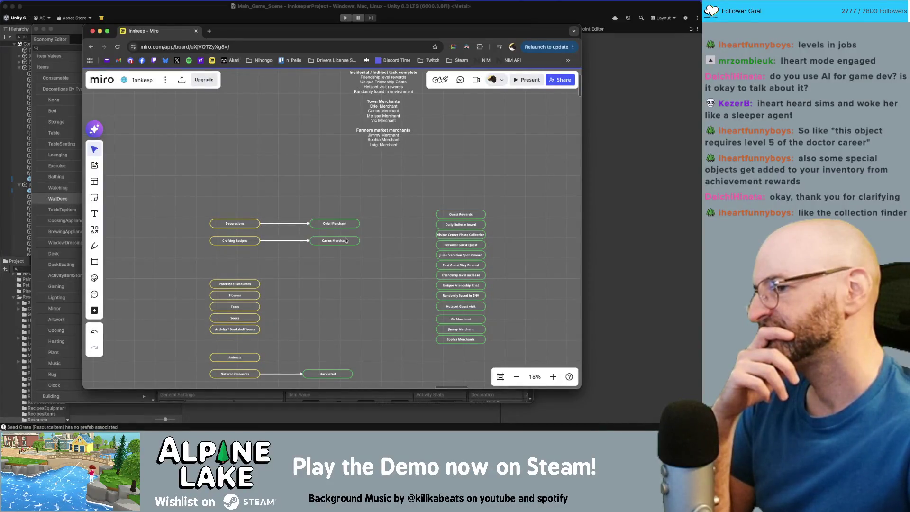
scroll(up, 3)
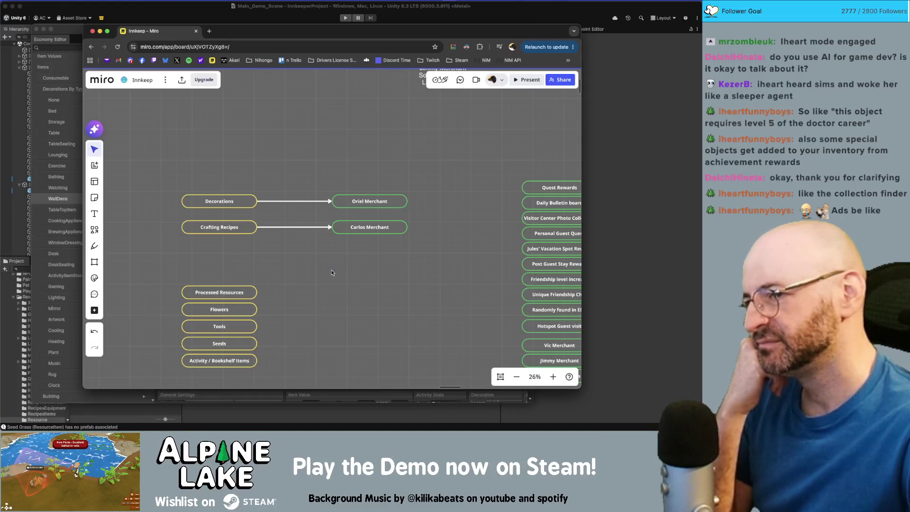
scroll(down, 3)
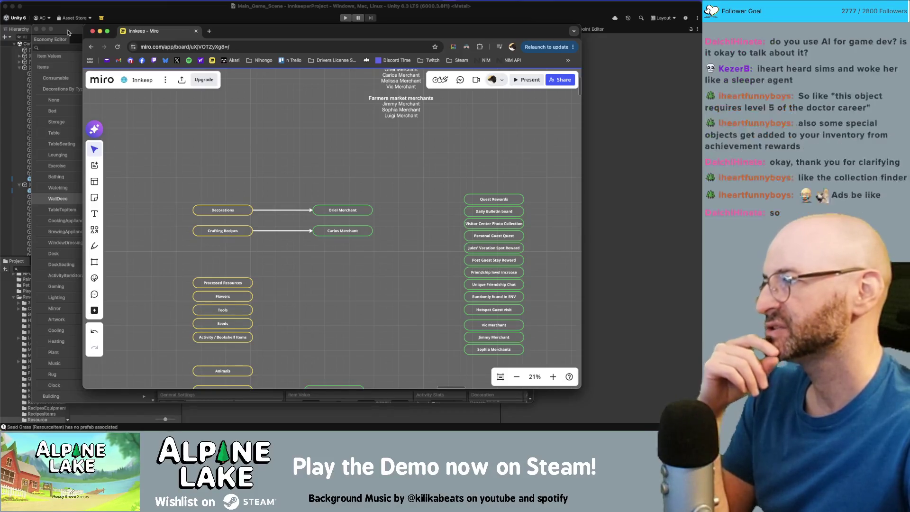
click(68, 32)
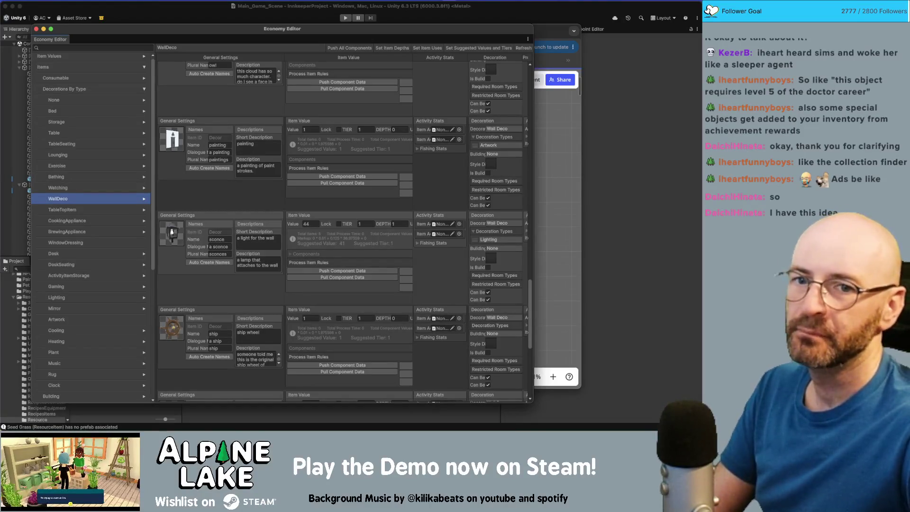
click(574, 67)
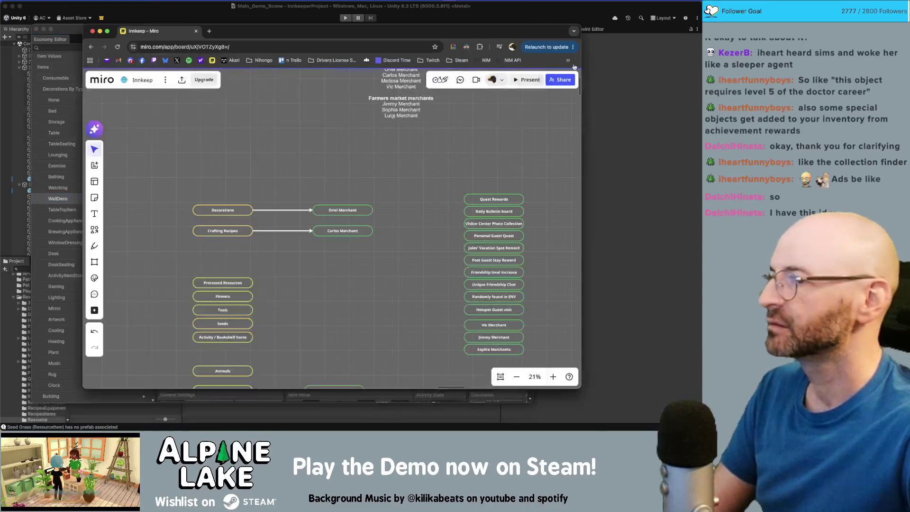
Step: Search Google Images for 'ooblets furniture store' and preview the Reddit shop setup image
key(super+t)
text(ooblets fu)
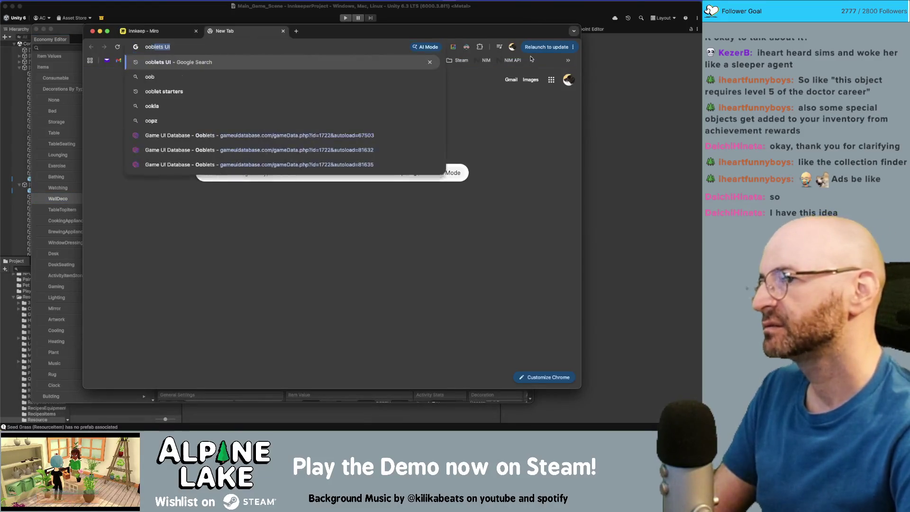
text(rniture store)
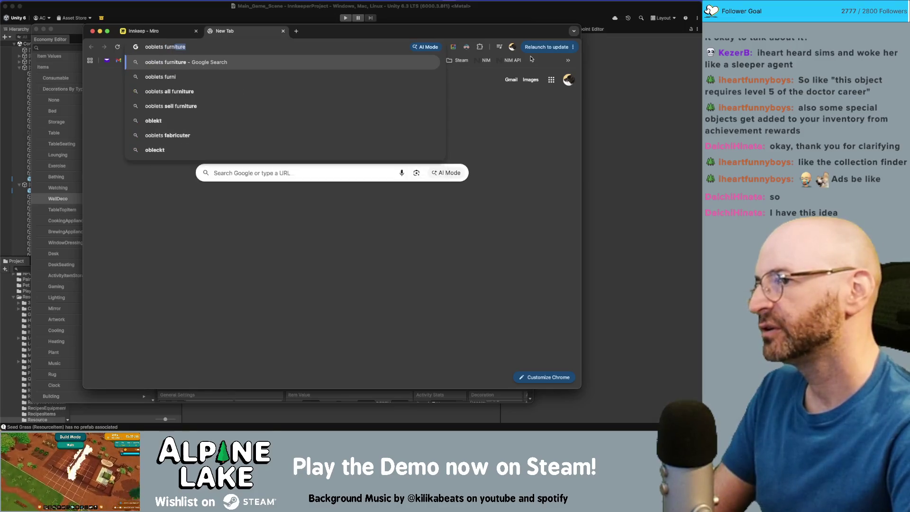
key(Return)
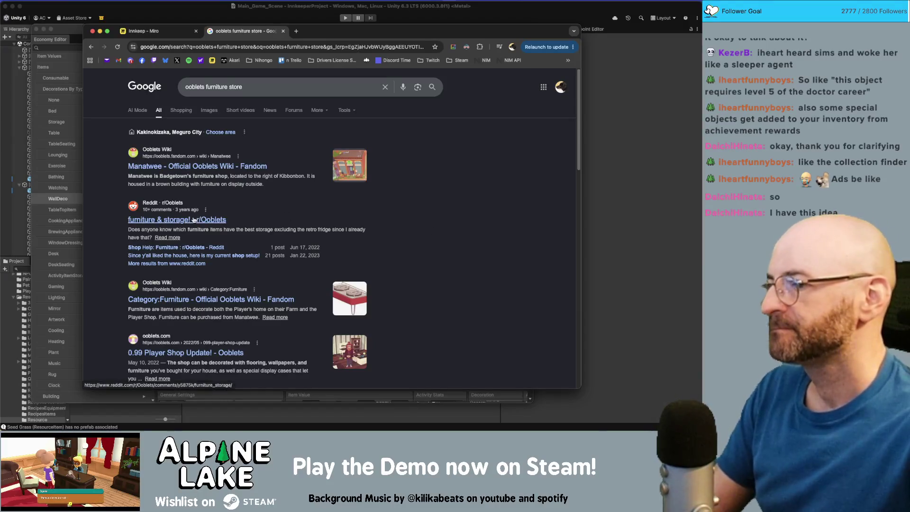
click(208, 110)
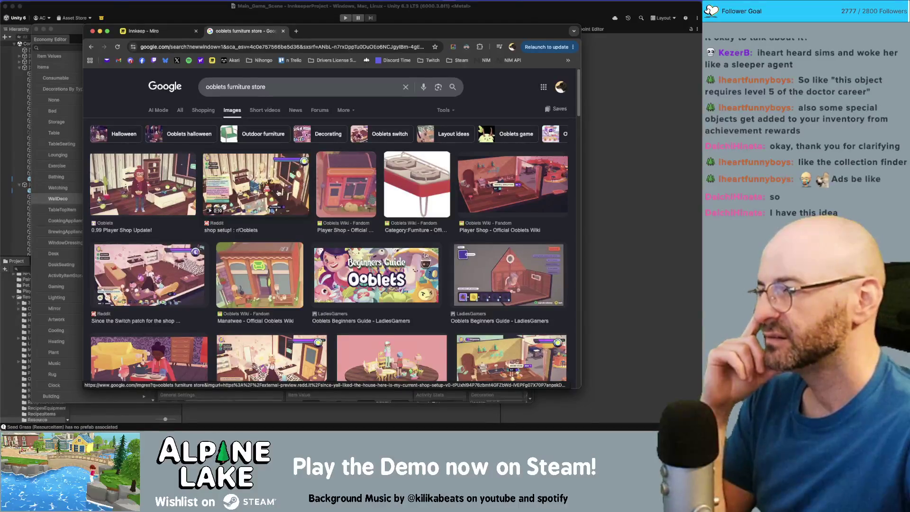
click(278, 192)
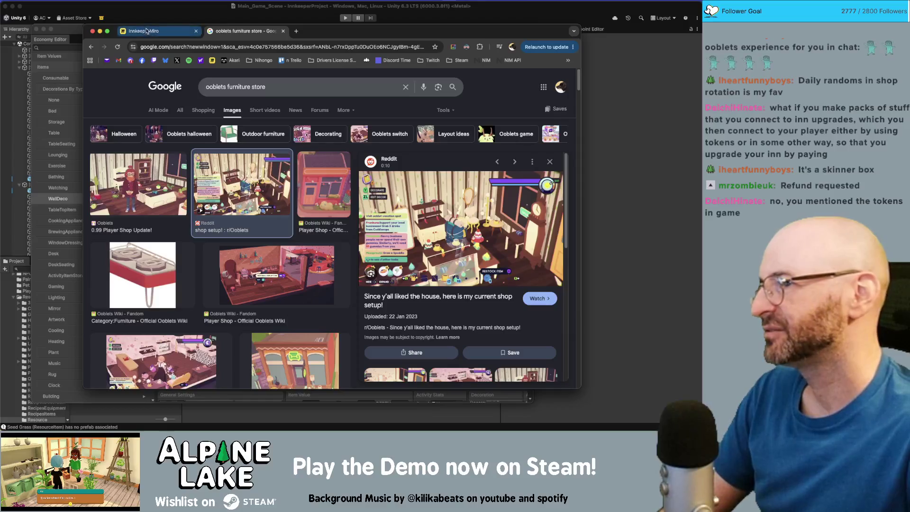
Step: Shrink the browser window showing the Reddit shop setup preview
drag(83, 26, 95, 37)
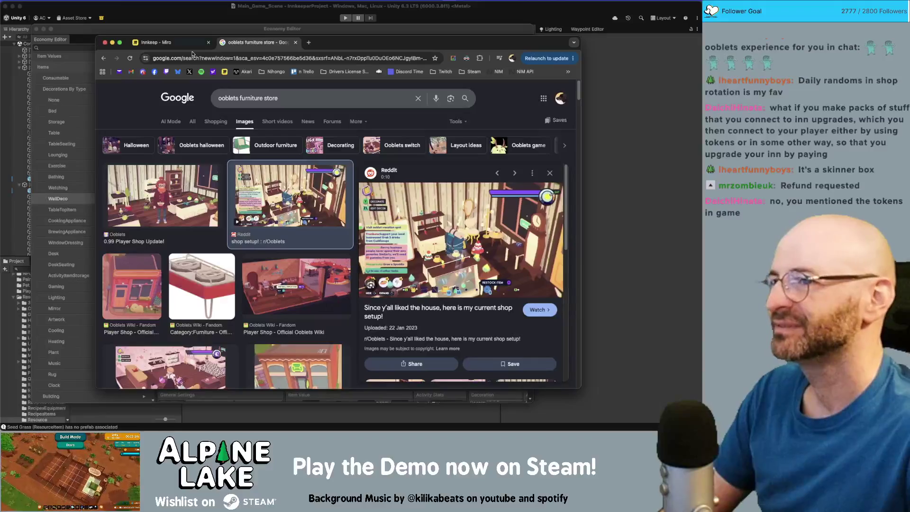
Step: Move the smaller browser window down and to the right
drag(341, 46, 379, 60)
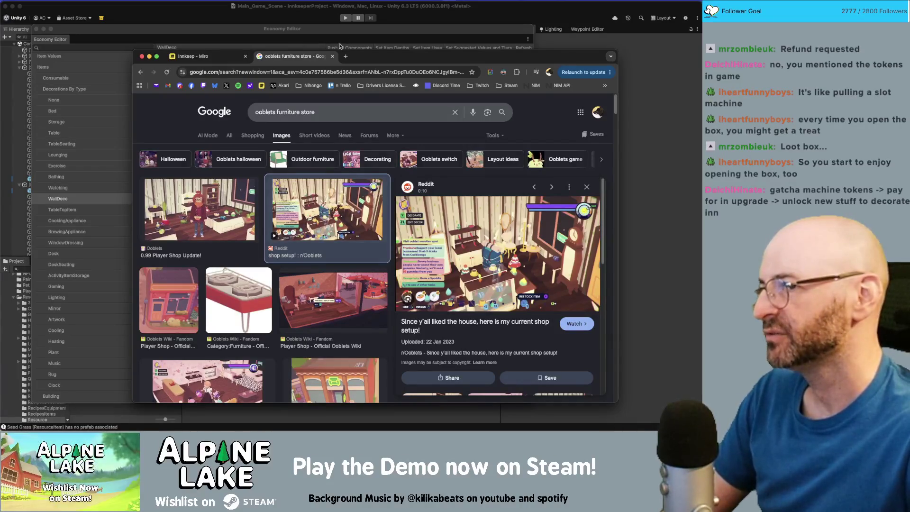
drag(362, 62, 409, 68)
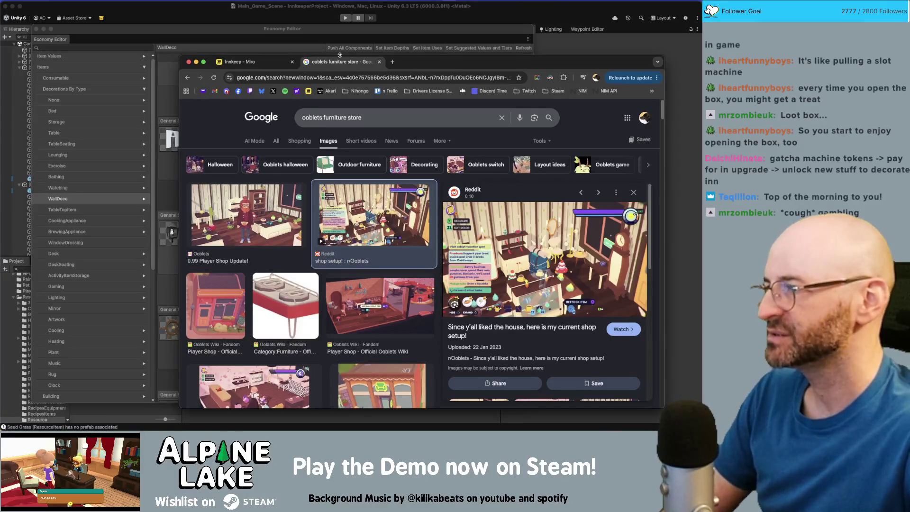
Step: Widen the Economy Editor, then search the project for 'merchant' and list results with the Merchant script selected
click(208, 36)
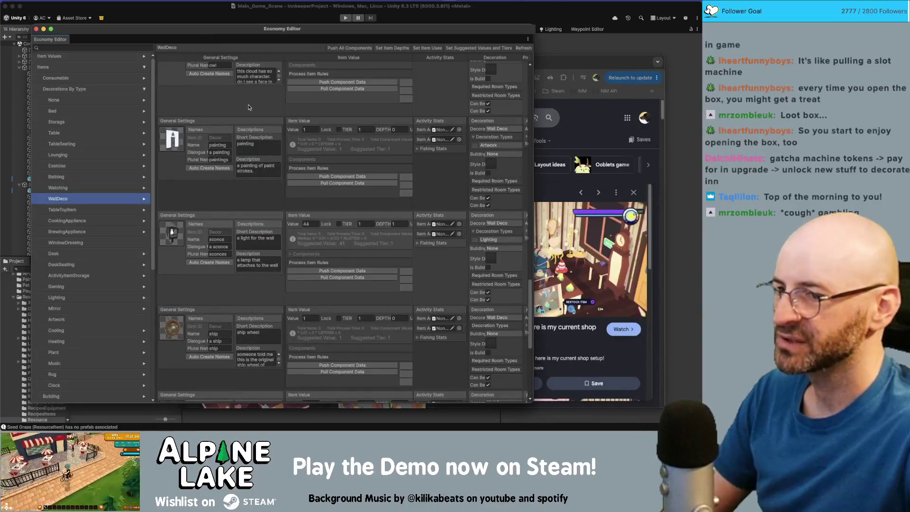
drag(533, 31, 610, 40)
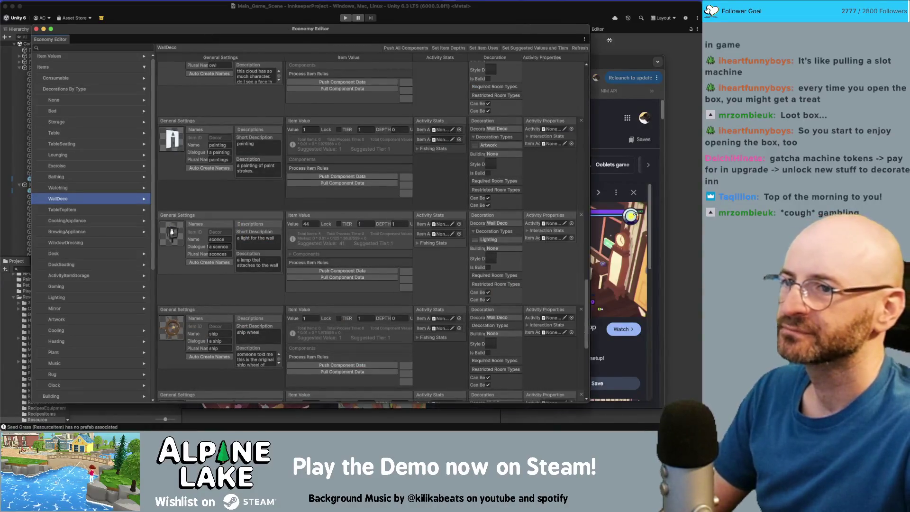
click(223, 21)
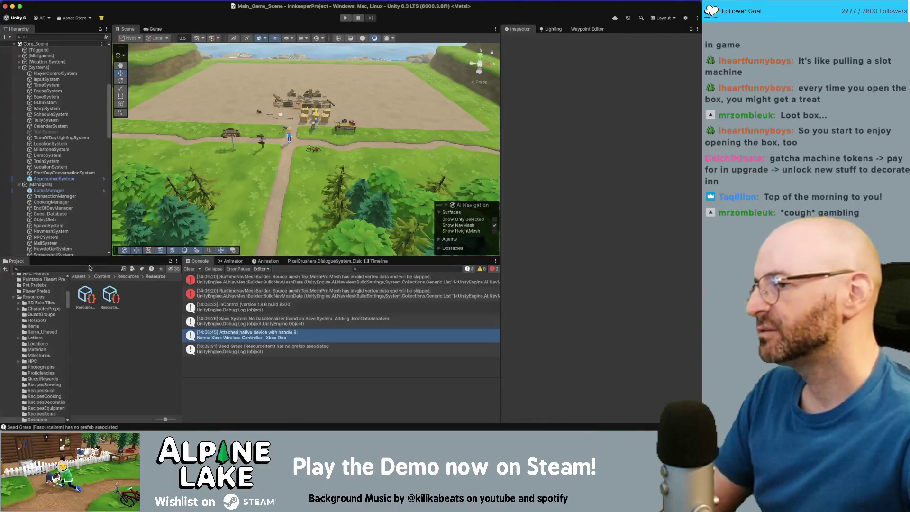
click(88, 268)
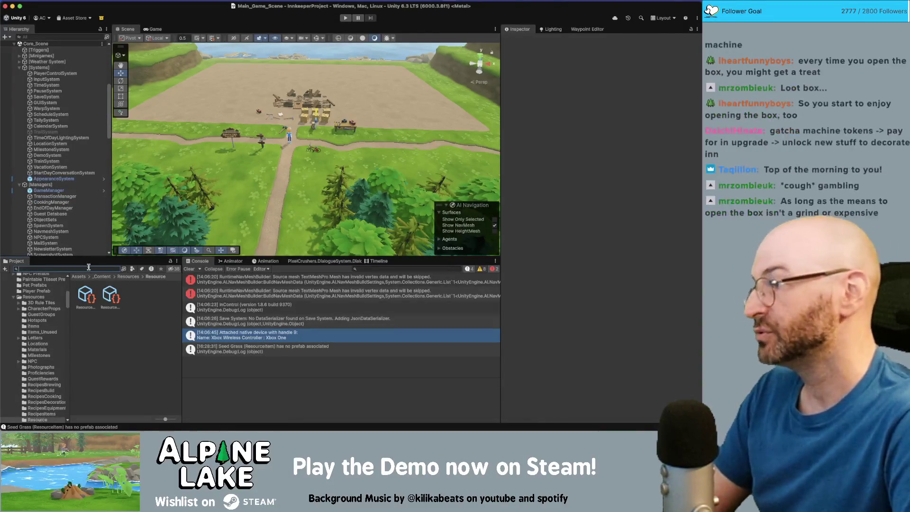
text(merchant)
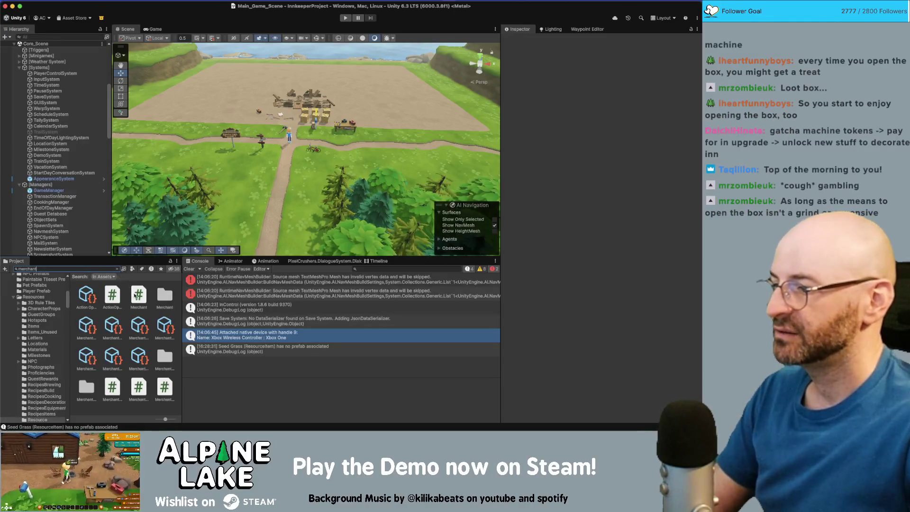
click(139, 295)
drag(165, 418, 157, 418)
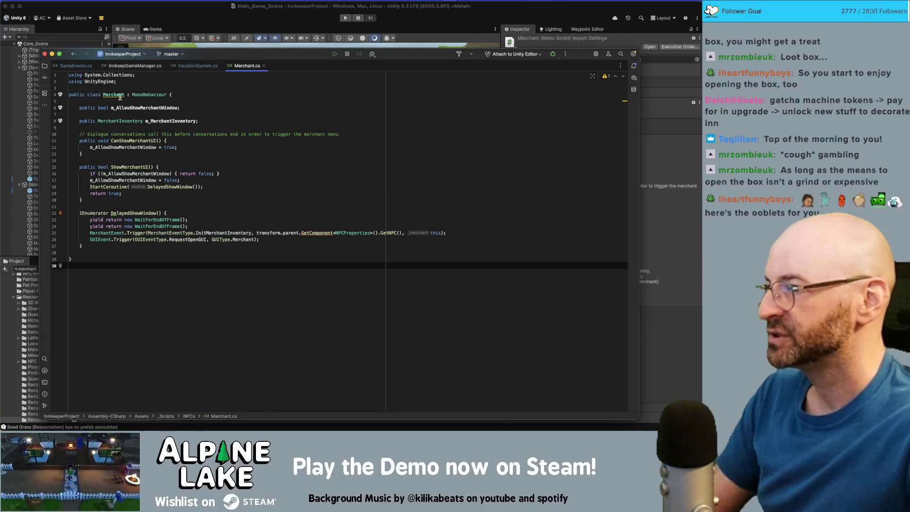
Step: Inspect the Merchant class in Rider, then open MerchantInventory from Unity's Project list
click(120, 96)
click(139, 256)
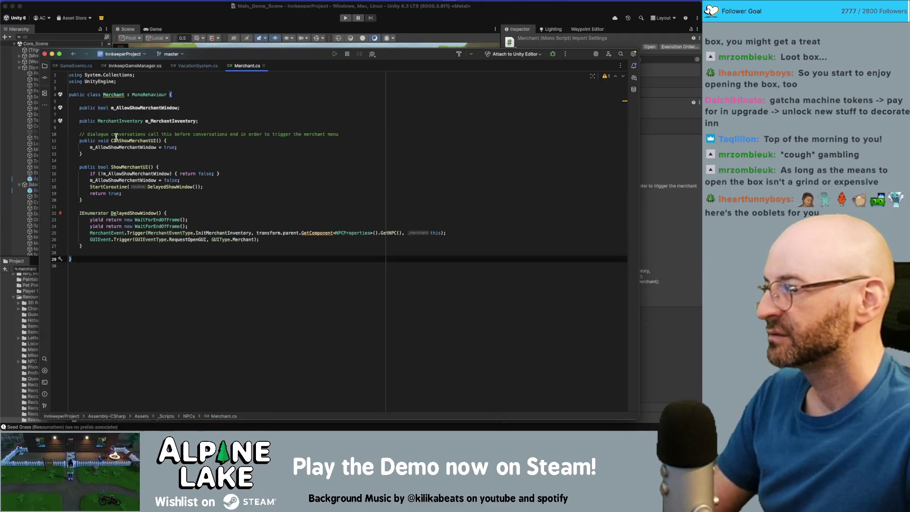
click(146, 12)
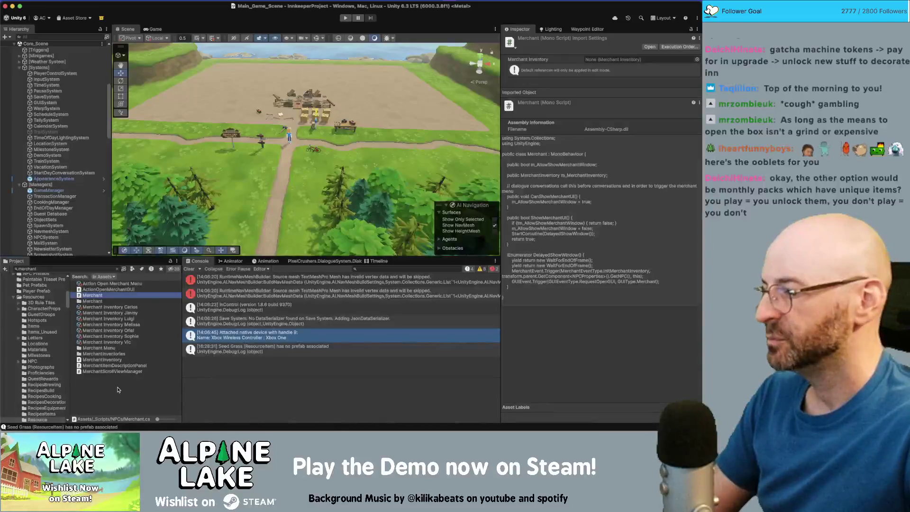
double_click(102, 359)
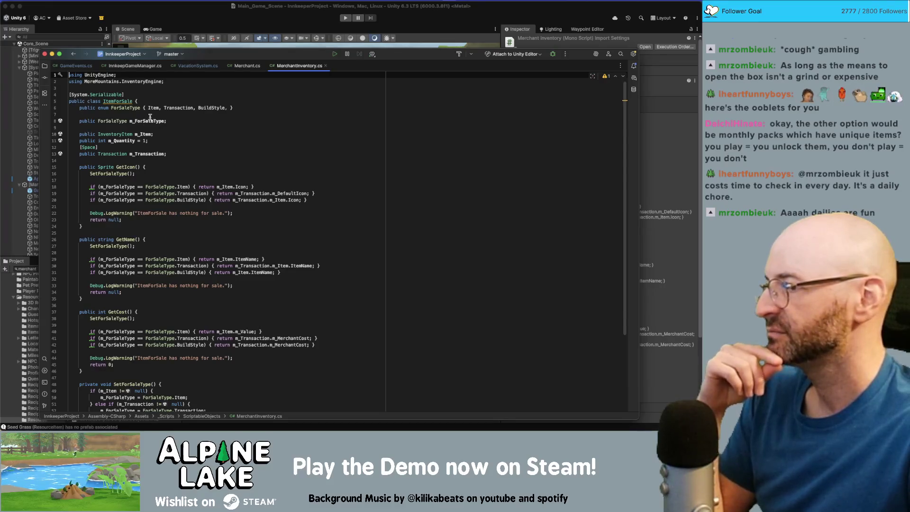
mouse_move(148, 117)
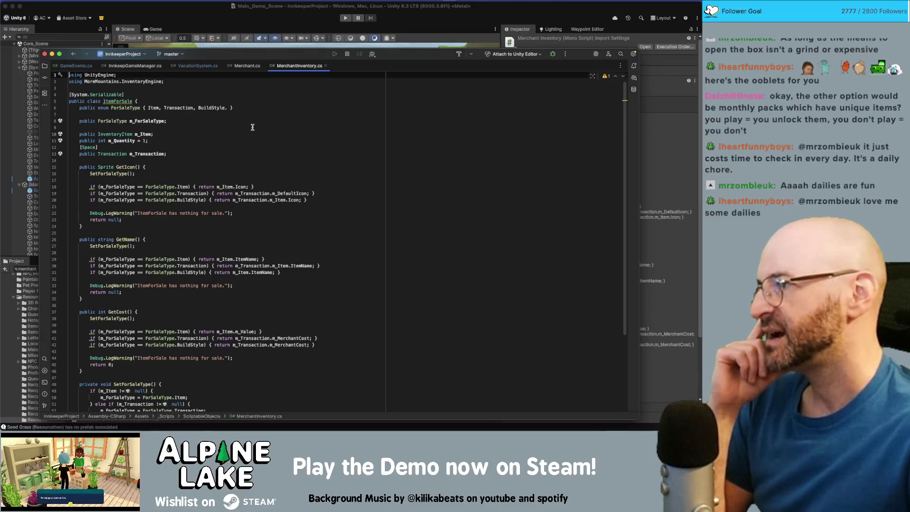
click(253, 127)
click(253, 121)
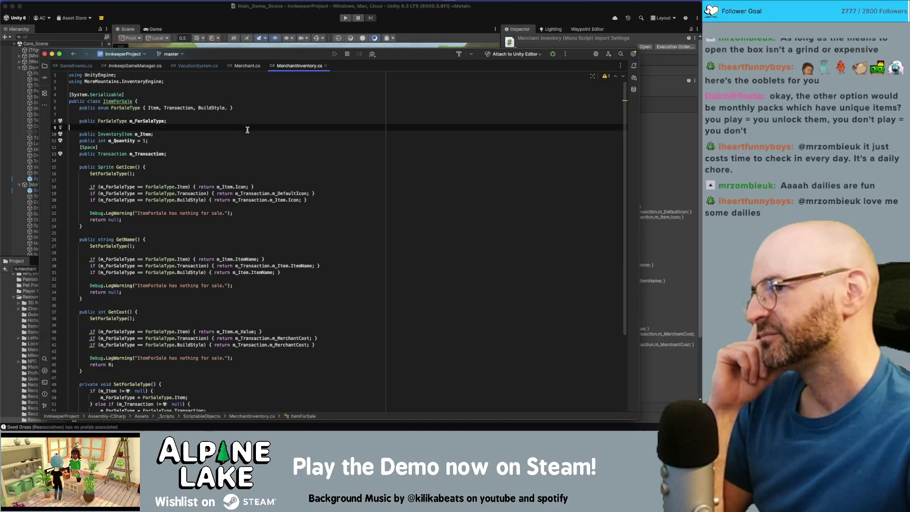
click(247, 131)
click(245, 139)
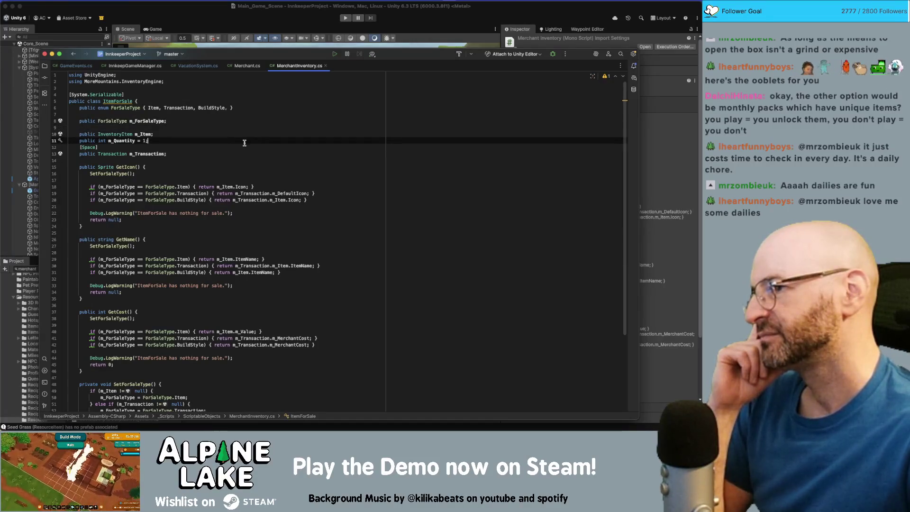
click(245, 145)
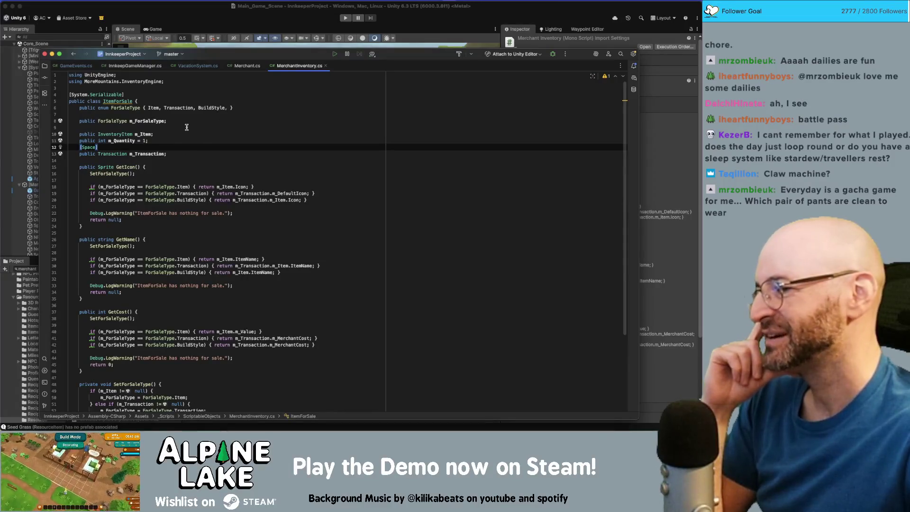
click(187, 121)
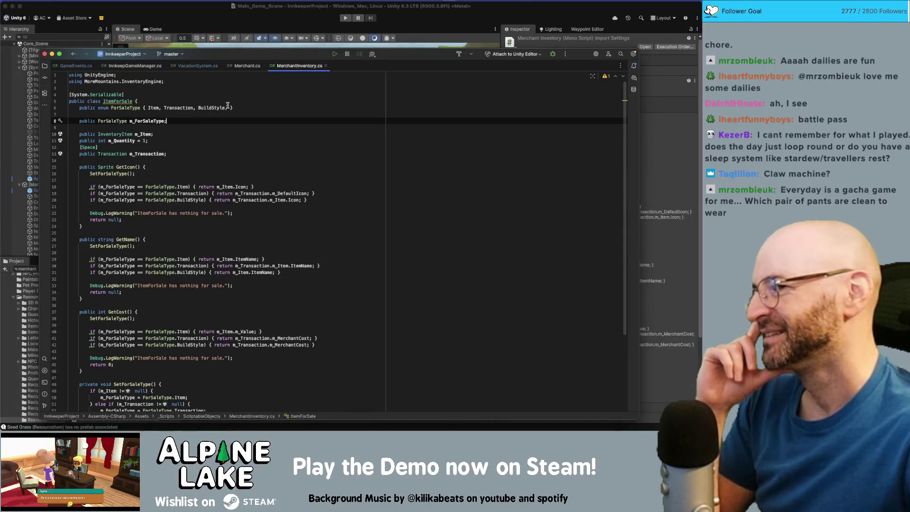
click(229, 107)
text(,)
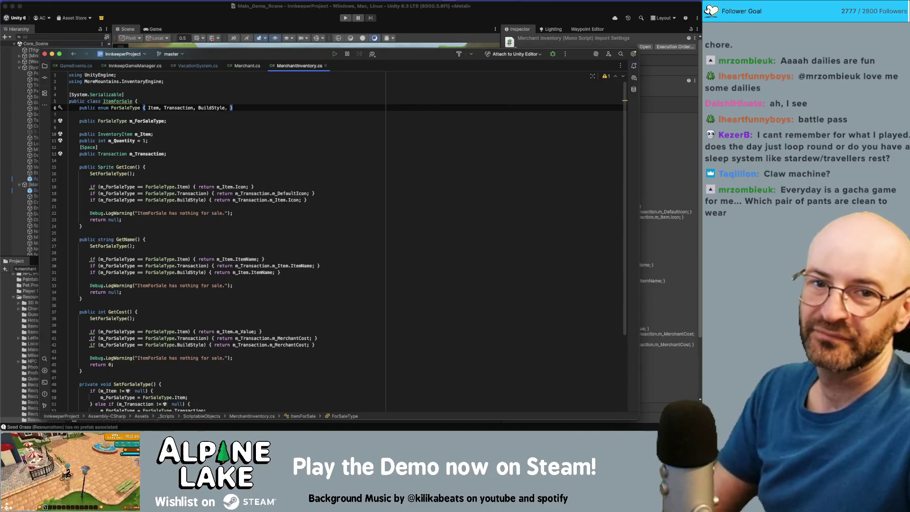
key(super+Tab)
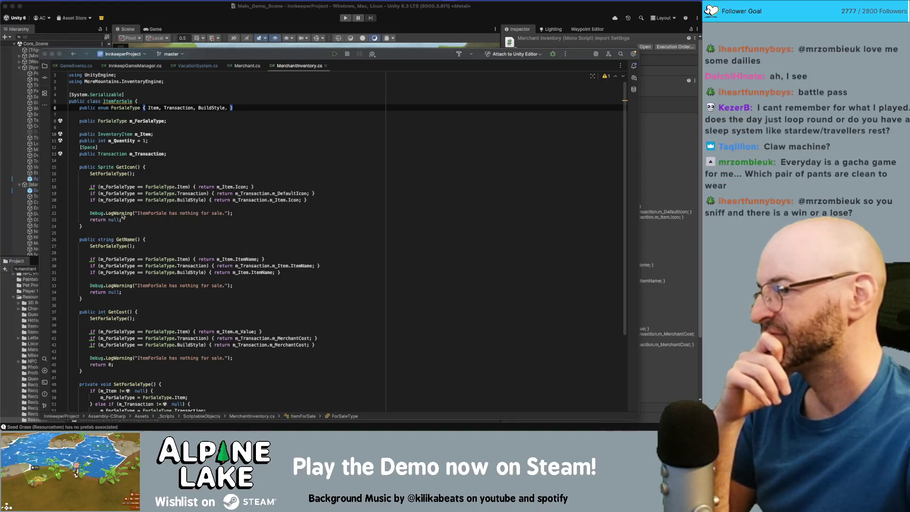
scroll(down, 3)
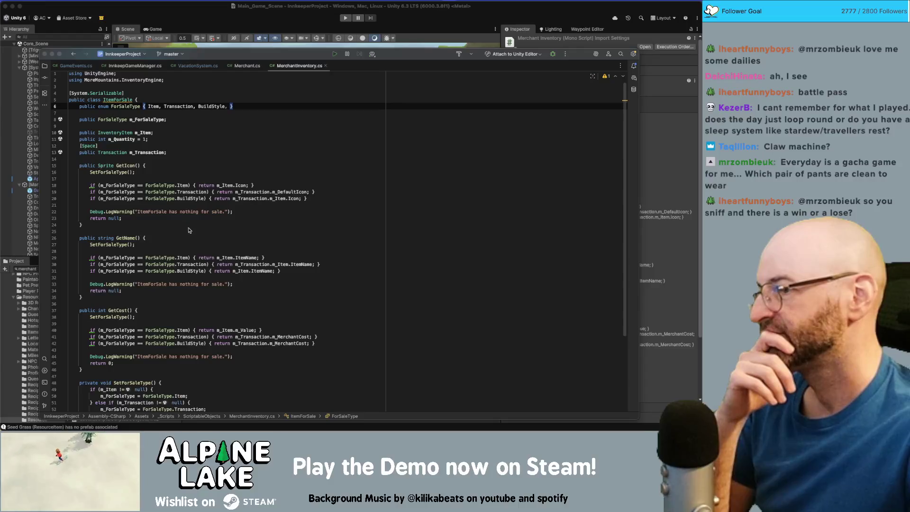
scroll(down, 3)
scroll(down, 3)
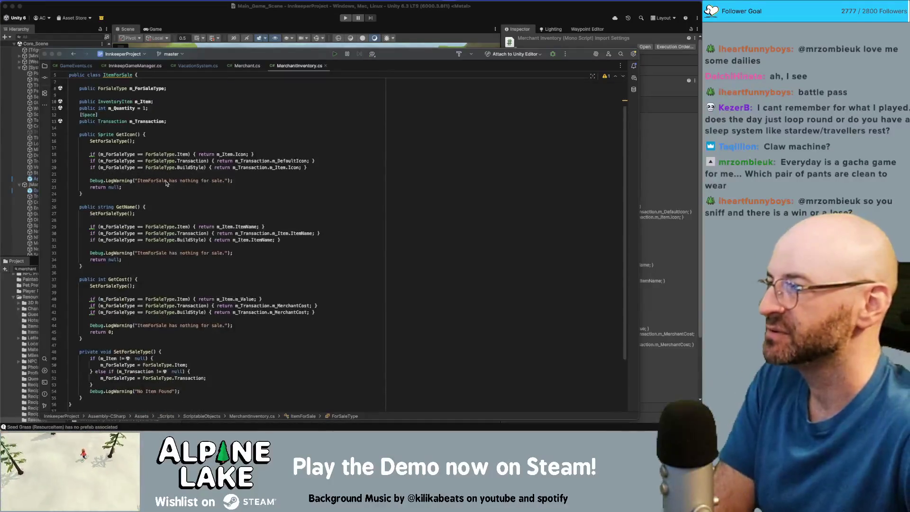
click(128, 135)
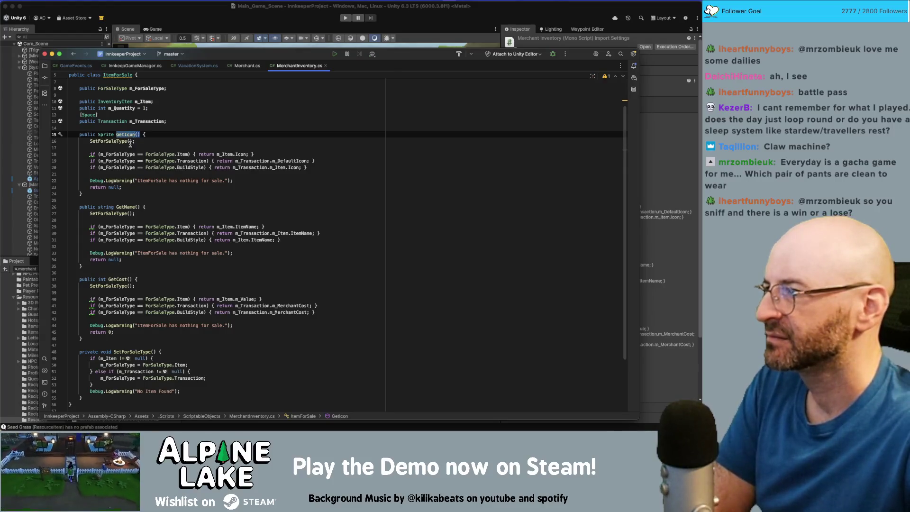
scroll(up, 3)
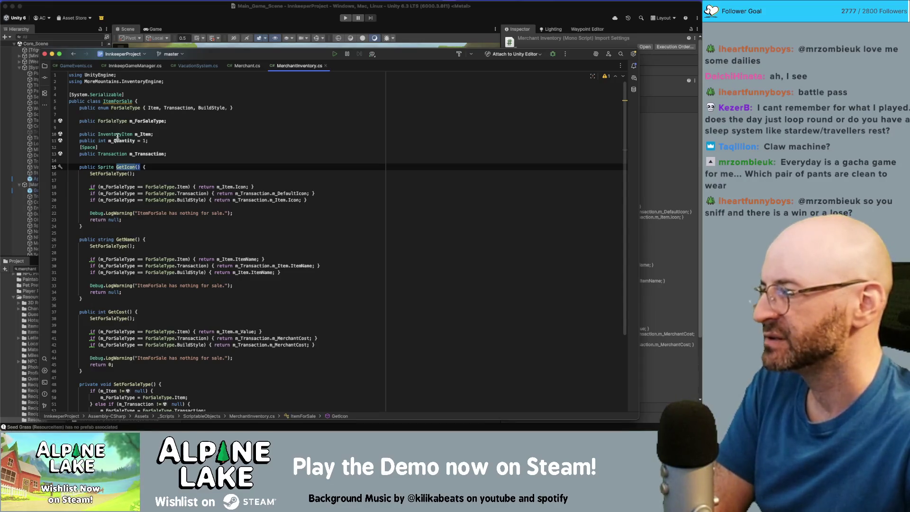
scroll(down, 3)
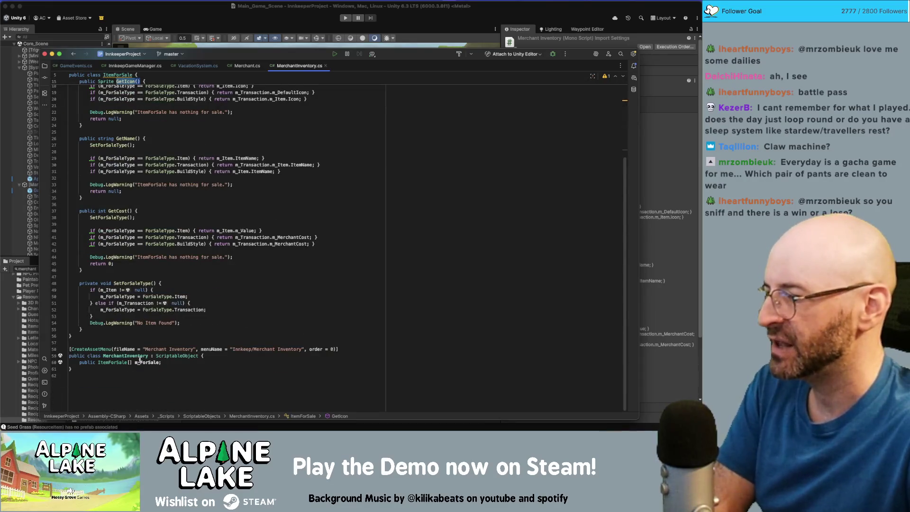
click(144, 362)
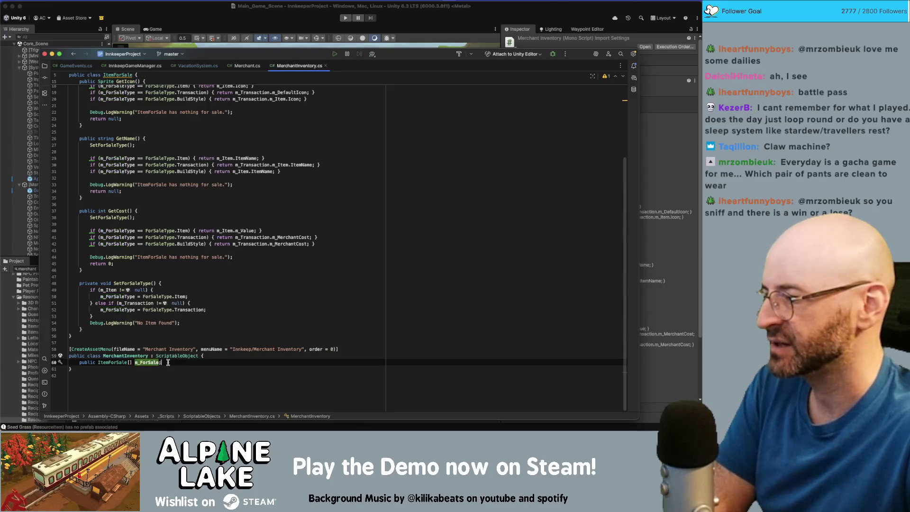
click(168, 361)
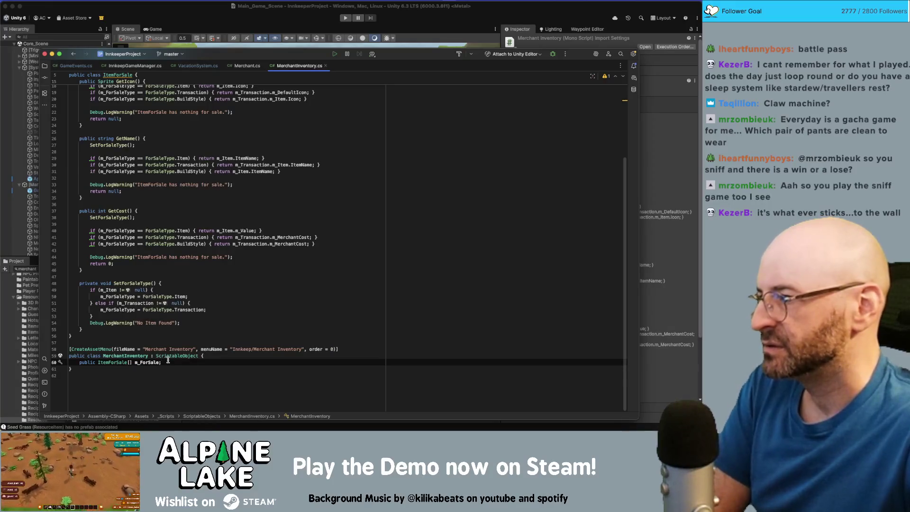
scroll(up, 3)
click(123, 107)
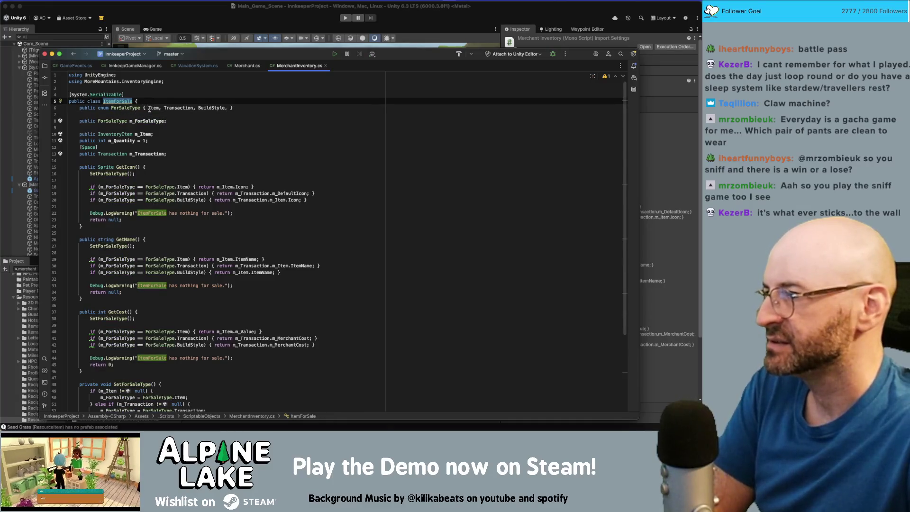
Step: Check where the ForSaleType values Item and BuildStyle are used
click(152, 108)
click(173, 108)
click(207, 109)
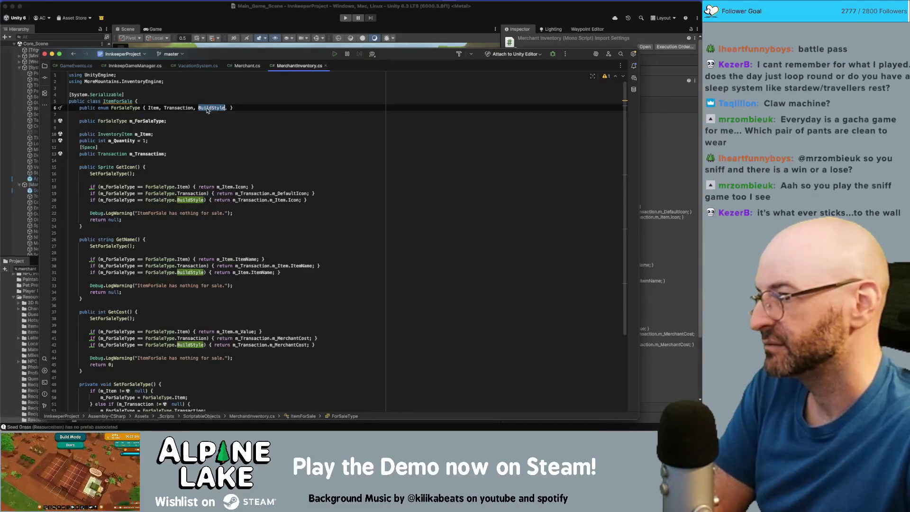
mouse_move(207, 111)
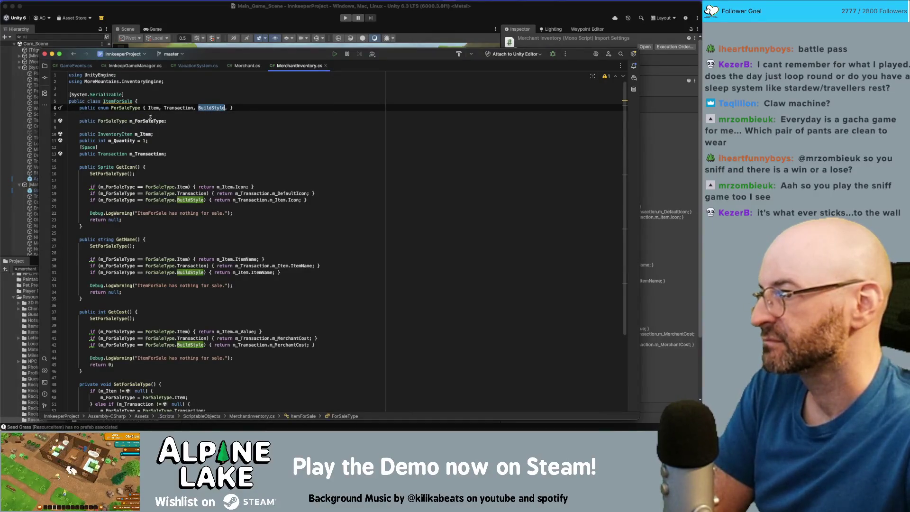
Step: Inspect usages of m_ForSaleType, m_Quantity and m_Transaction, then bring up the system app search
click(150, 119)
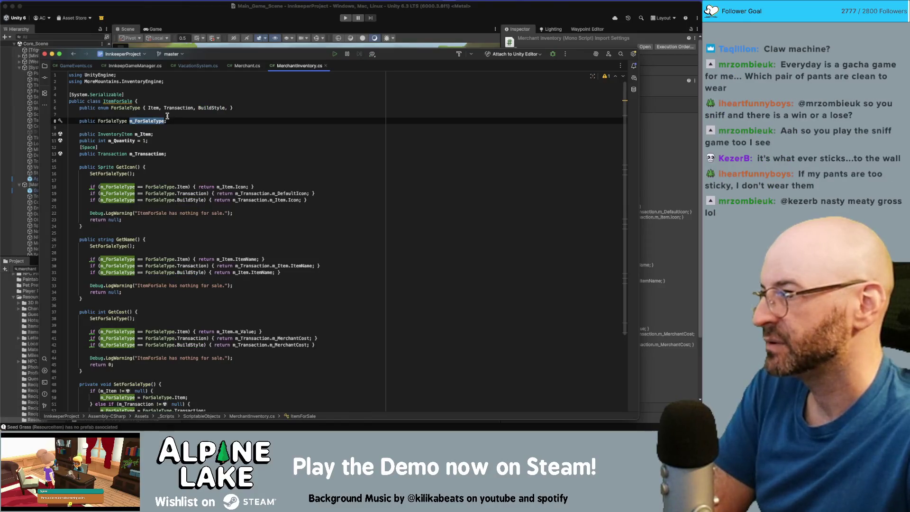
double_click(124, 140)
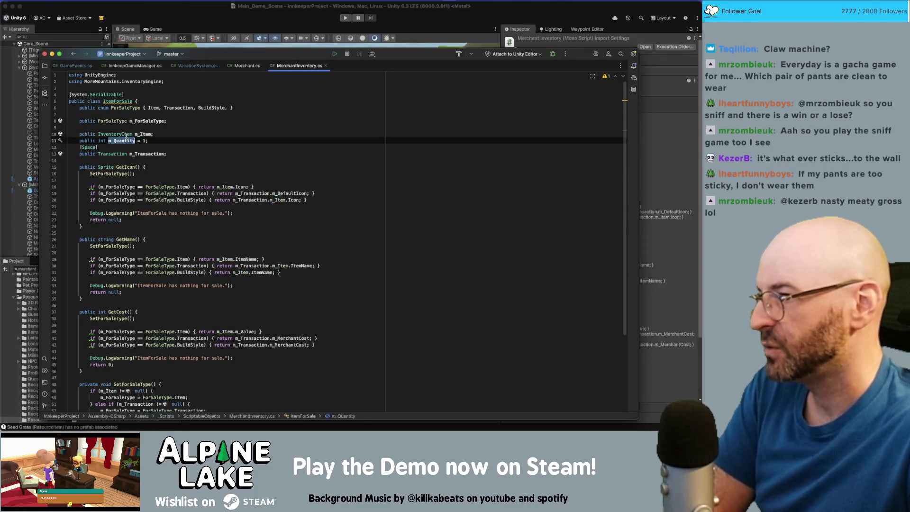
double_click(140, 152)
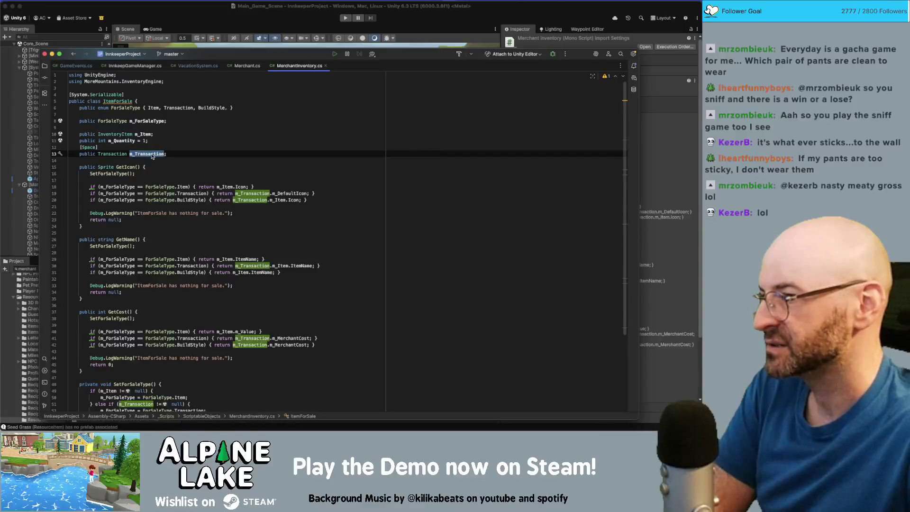
scroll(down, 3)
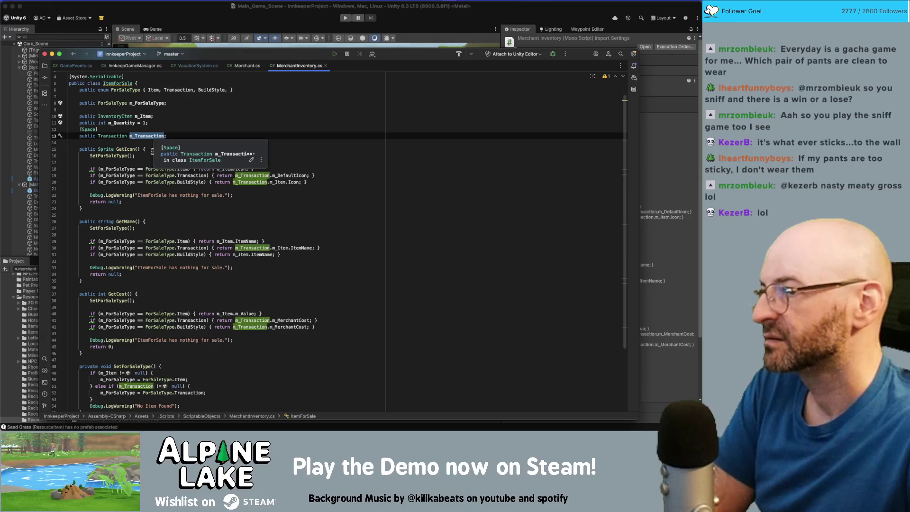
scroll(down, 3)
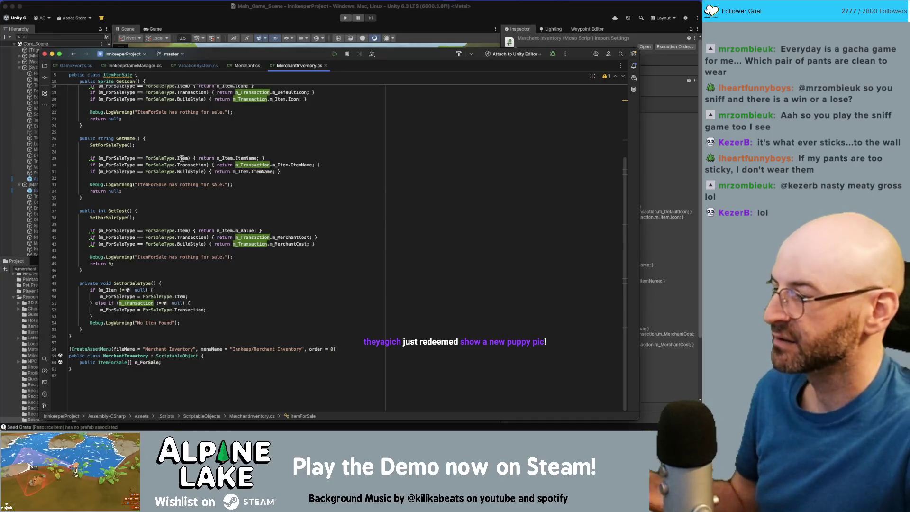
key(super+space)
Step: Launch Photos to view the corgi photo, then move it aside and hide it
text(photos)
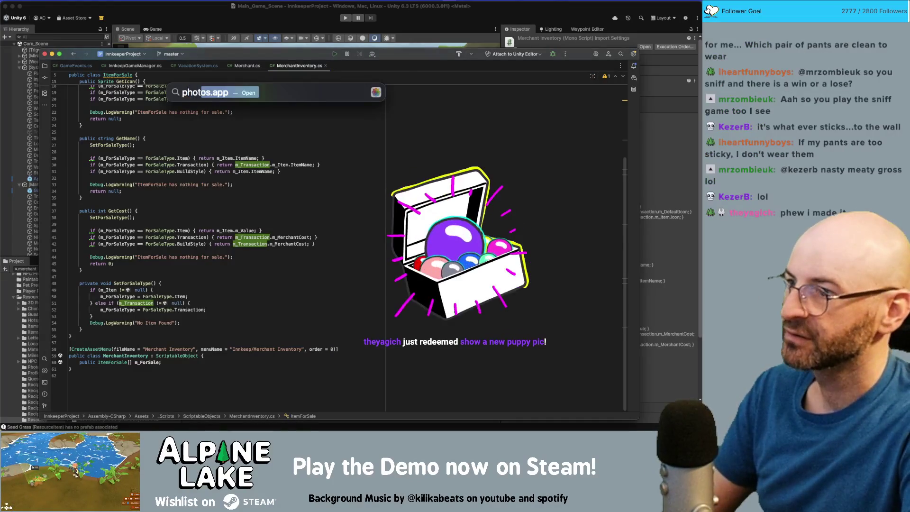
key(Return)
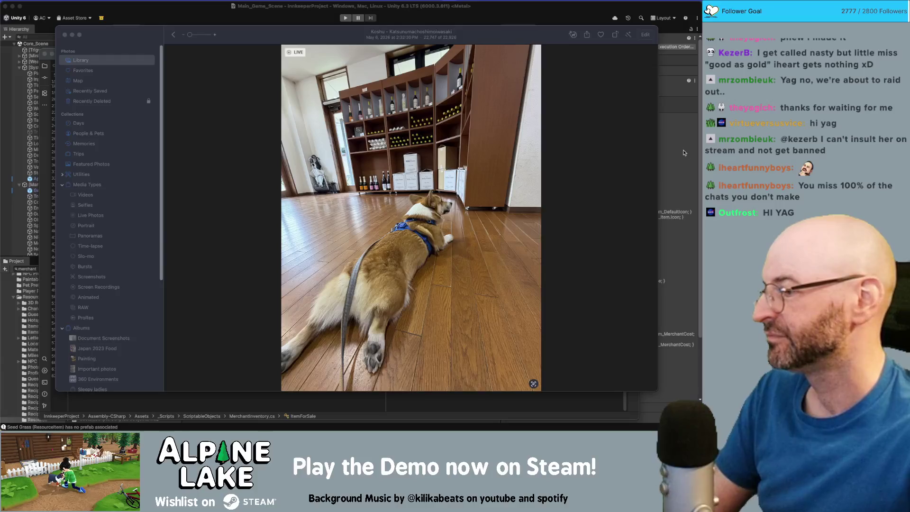
click(407, 188)
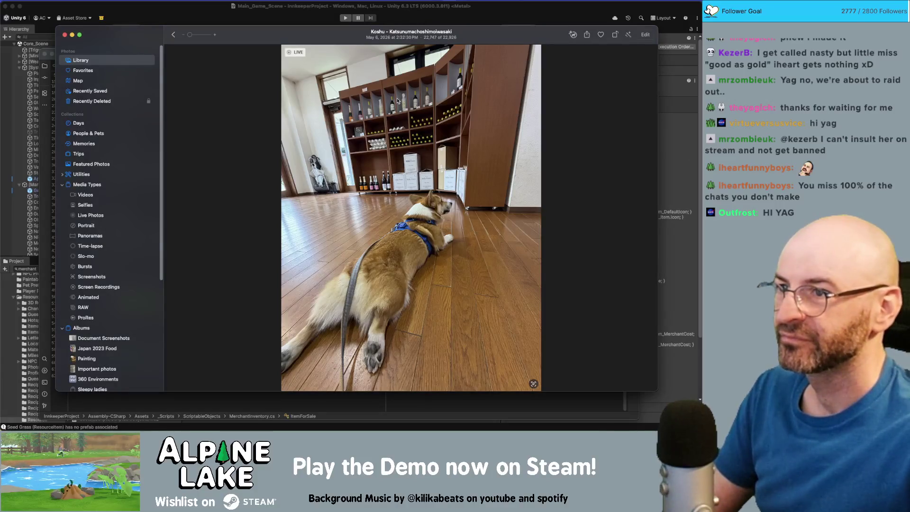
drag(336, 41, 909, 58)
key(super+h)
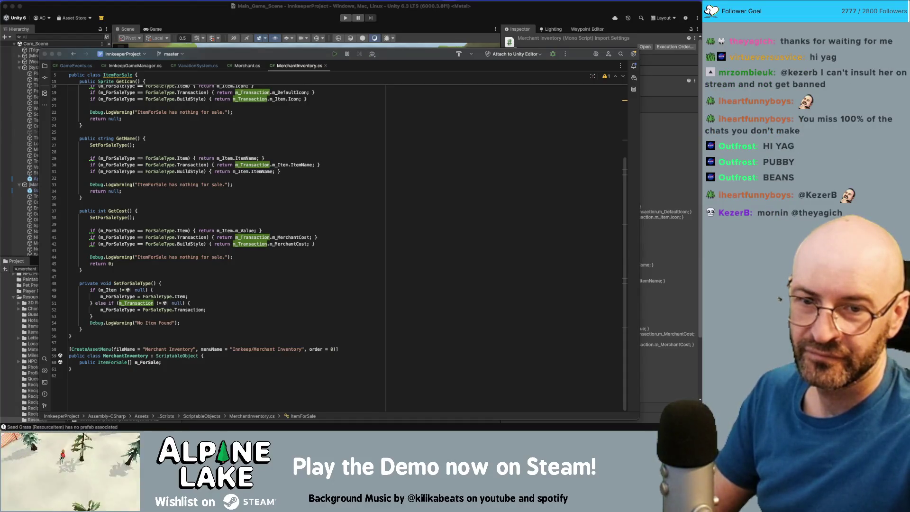
Step: Bring the Photos app back in front of Rider, now showing a corgi video clip
key(super+Tab)
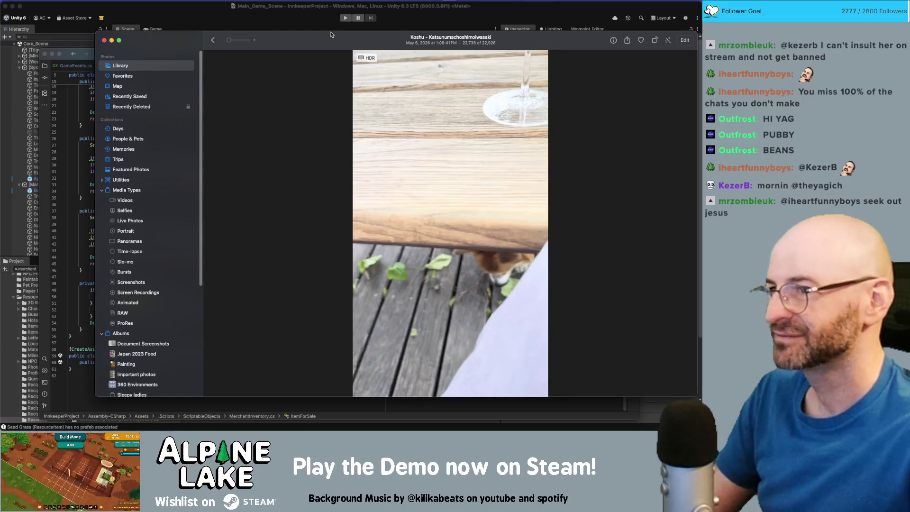
Step: Hide the Photos app to return to the MerchantInventory code in Rider
key(super+m)
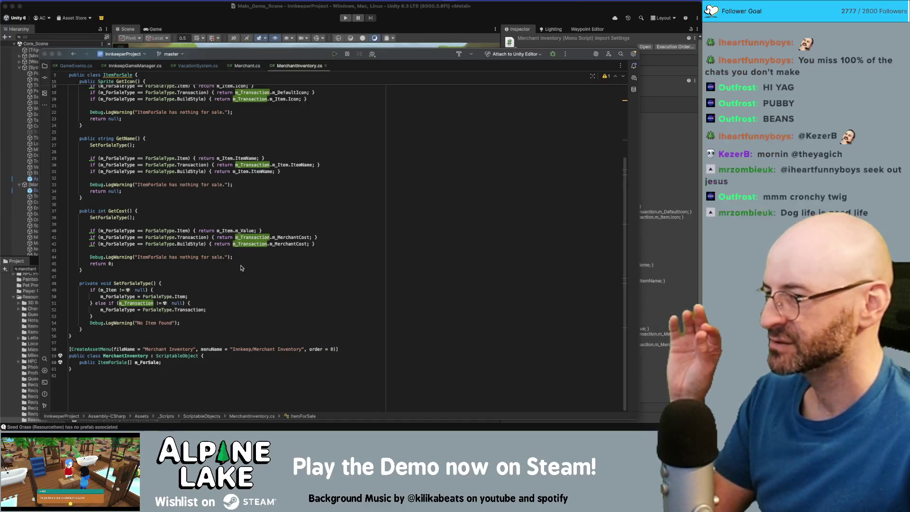
Step: Check m_ForSale, m_MerchantInventory and m_Quantity across the Merchant scripts, then return to Unity
double_click(148, 362)
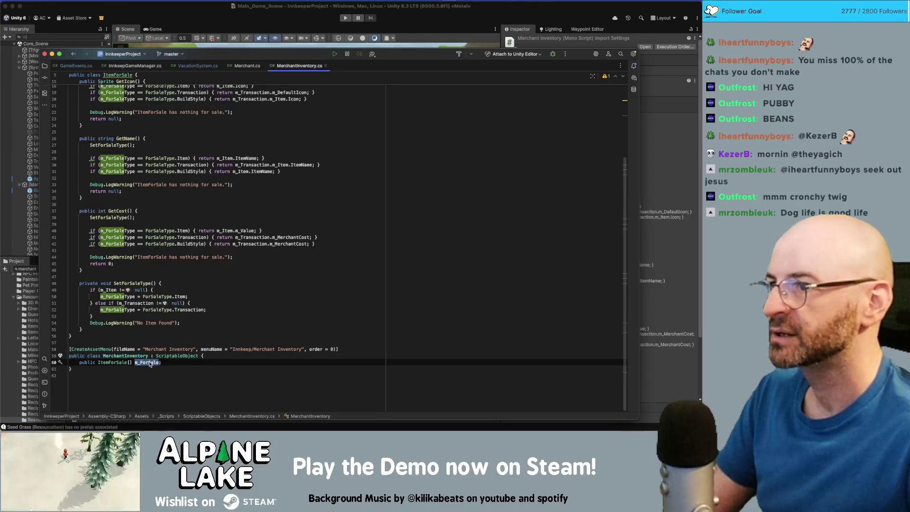
click(243, 66)
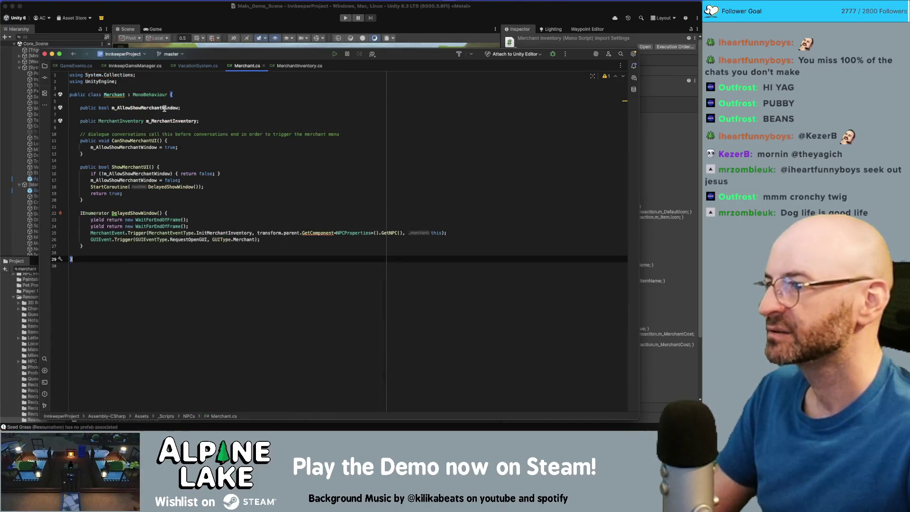
double_click(170, 121)
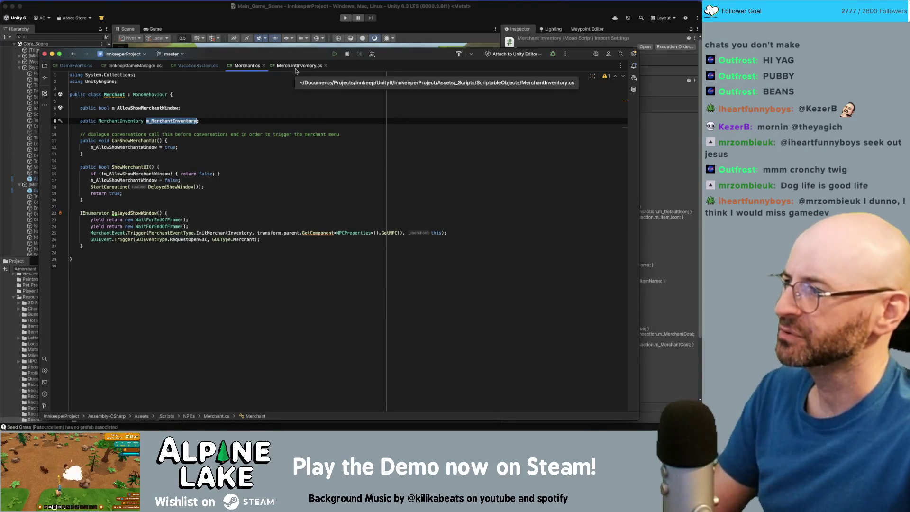
click(295, 67)
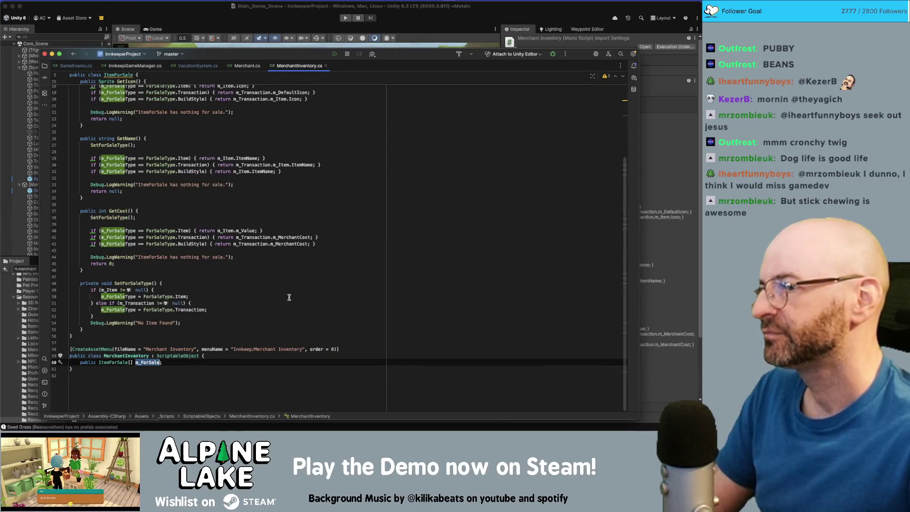
scroll(up, 3)
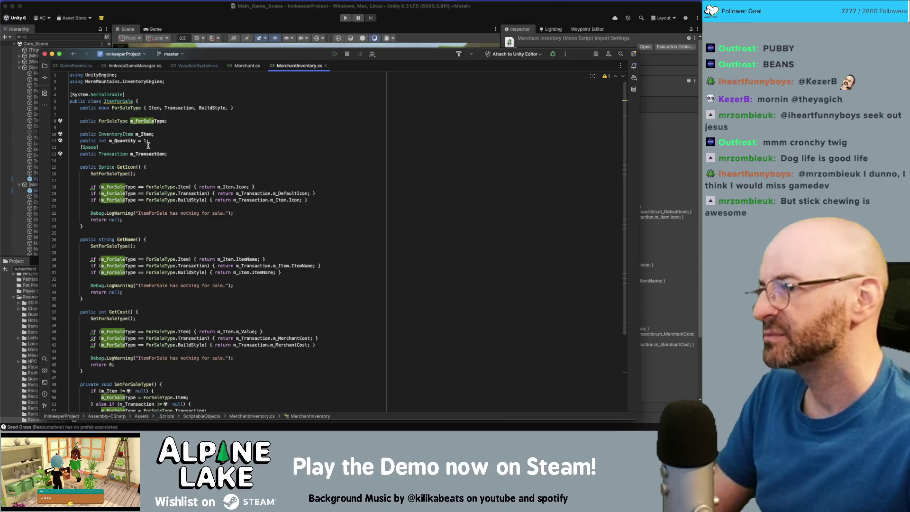
click(148, 141)
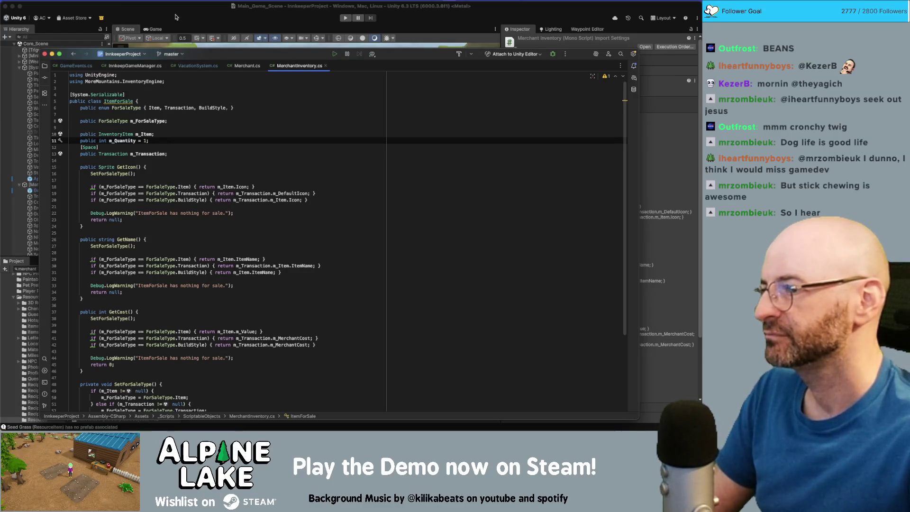
click(175, 18)
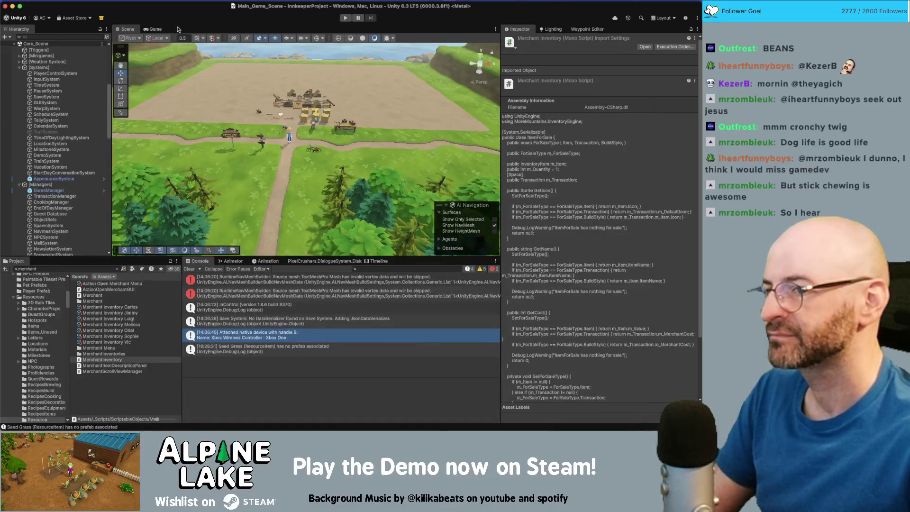
Step: Look over the Item entry of ForSaleType in MerchantInventory.cs before returning to Unity
key(super+Tab)
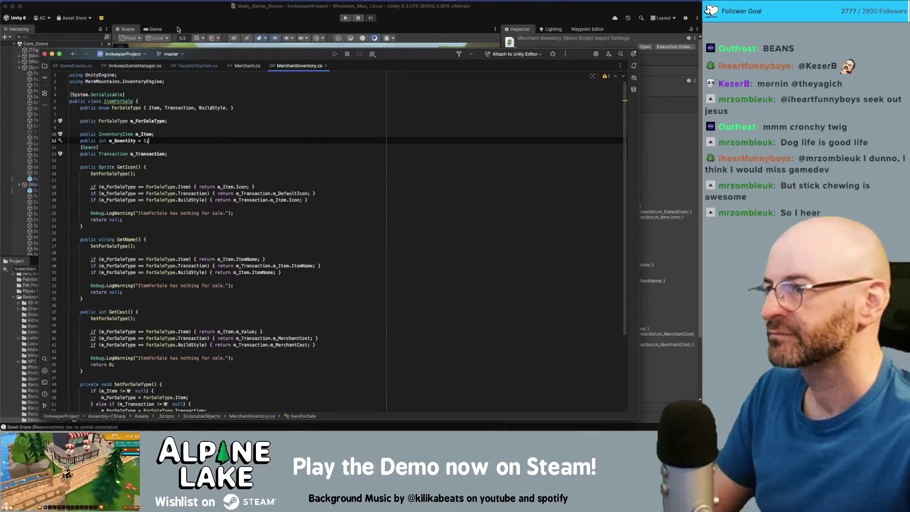
click(158, 108)
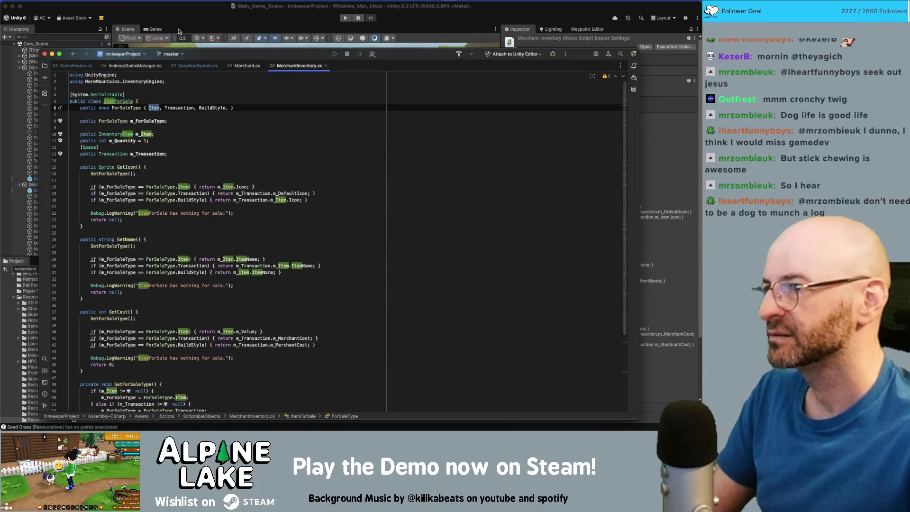
click(180, 25)
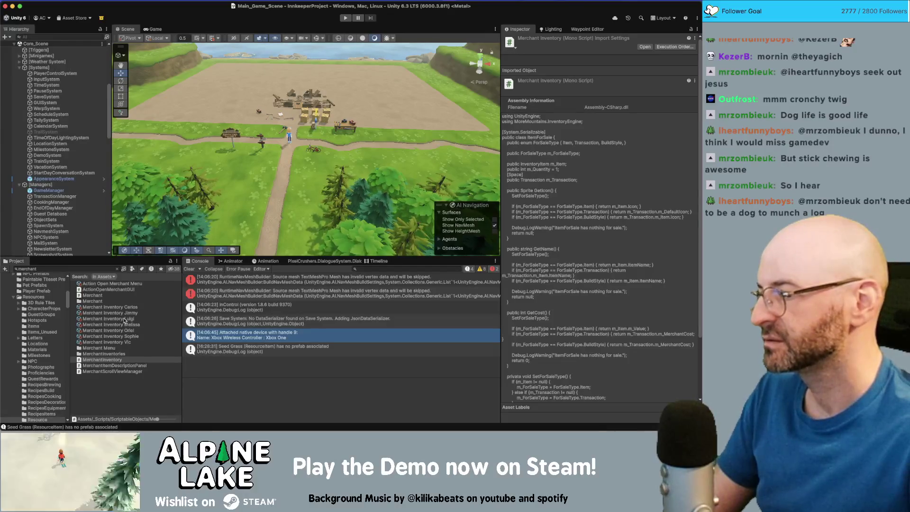
Step: Inspect the Merchant Inventory Luigi asset and its script, then switch to the ooblets furniture store images
click(125, 319)
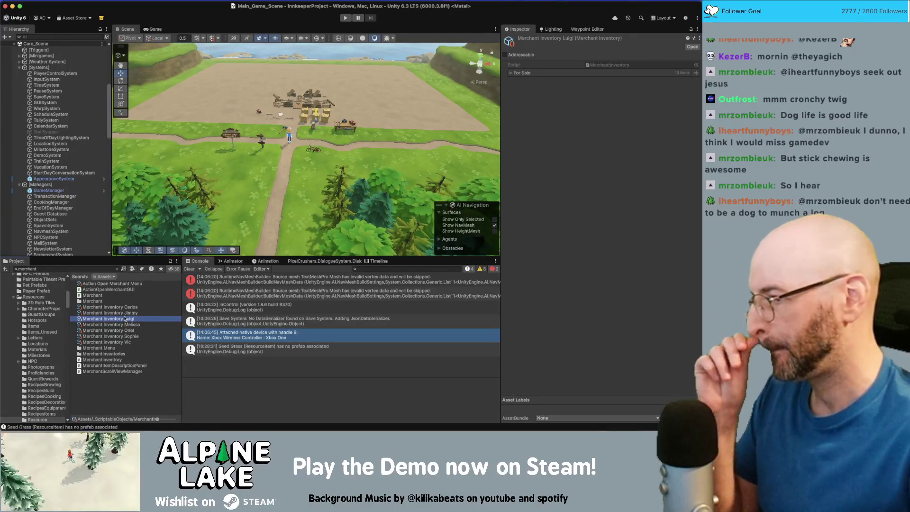
double_click(124, 320)
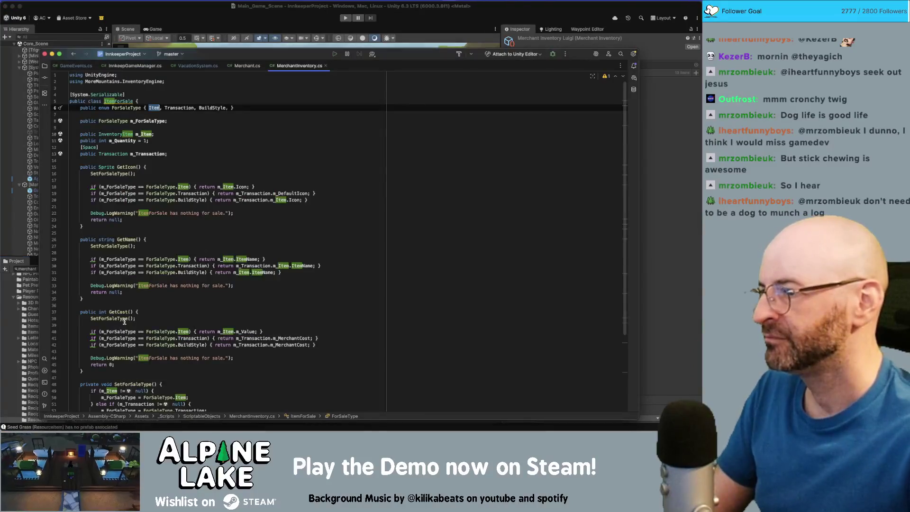
scroll(down, 3)
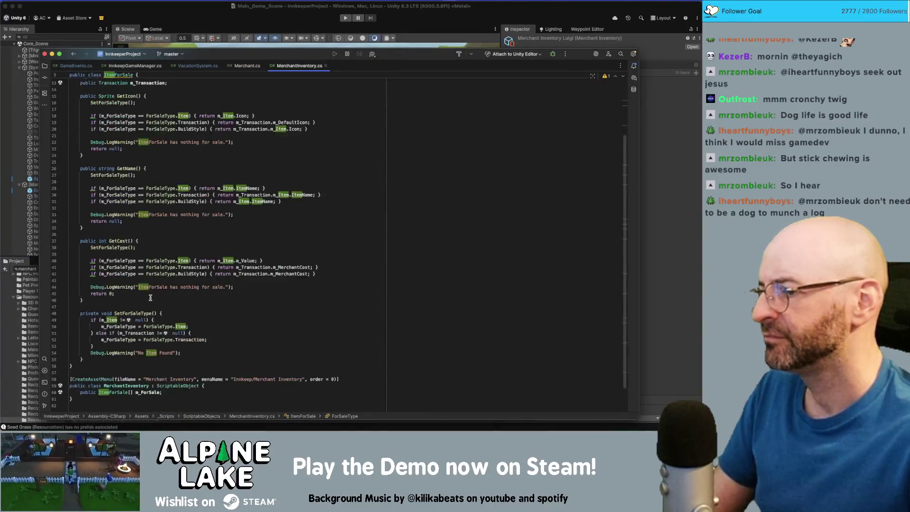
scroll(up, 3)
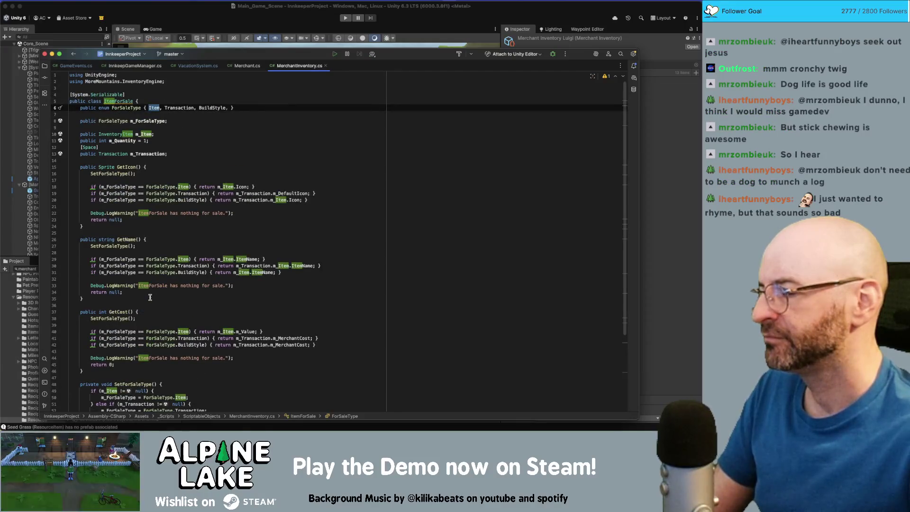
key(super+Tab)
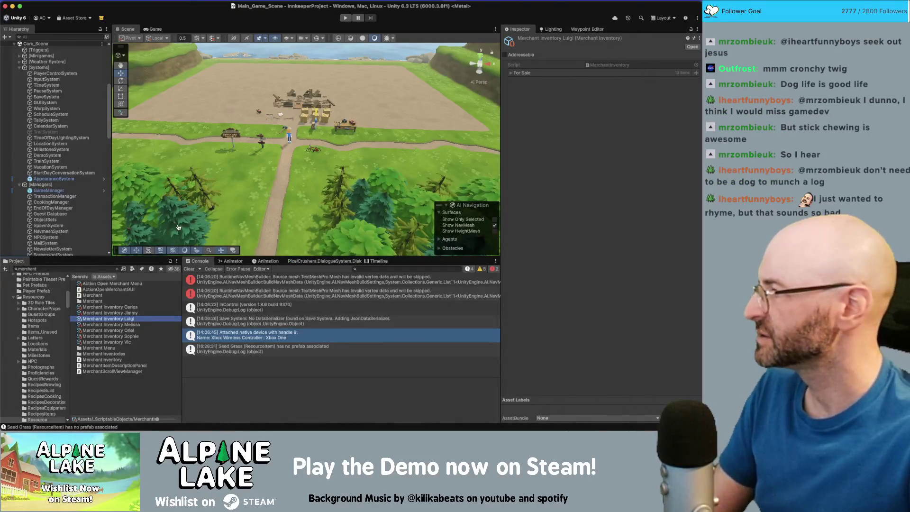
key(super+Tab)
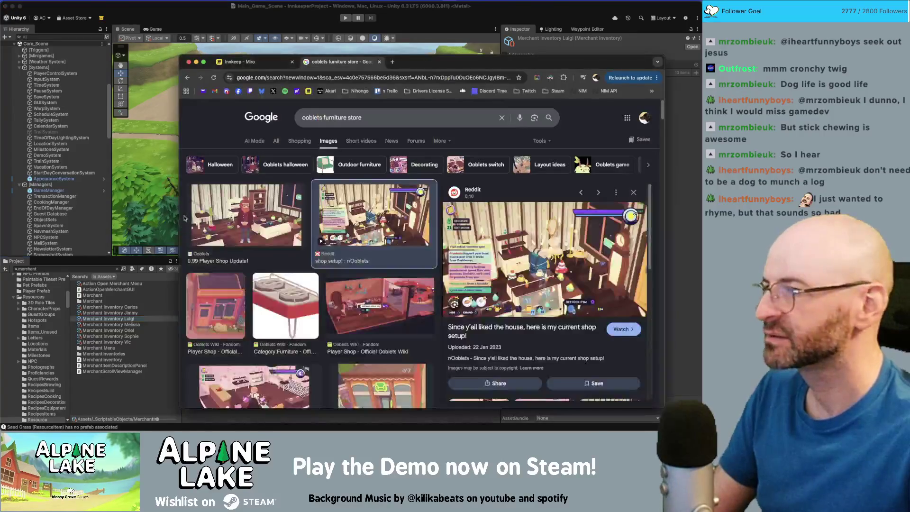
Step: Review the Innkeep merchant flowchart on the Miro board before switching to Obsidian
click(263, 59)
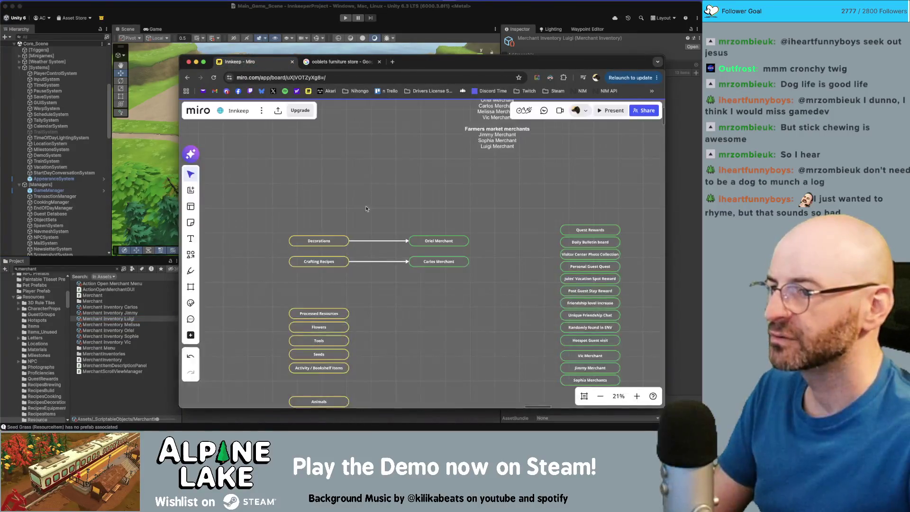
scroll(down, 3)
scroll(up, 3)
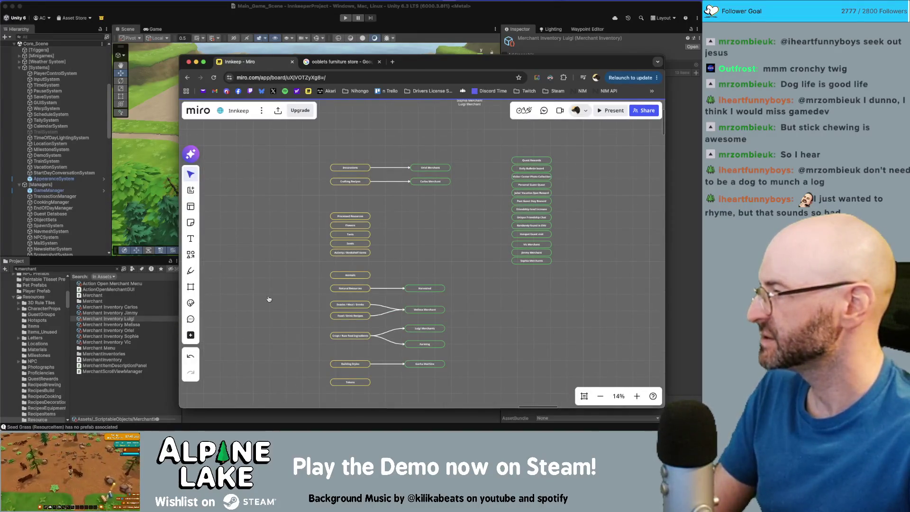
key(super+Tab)
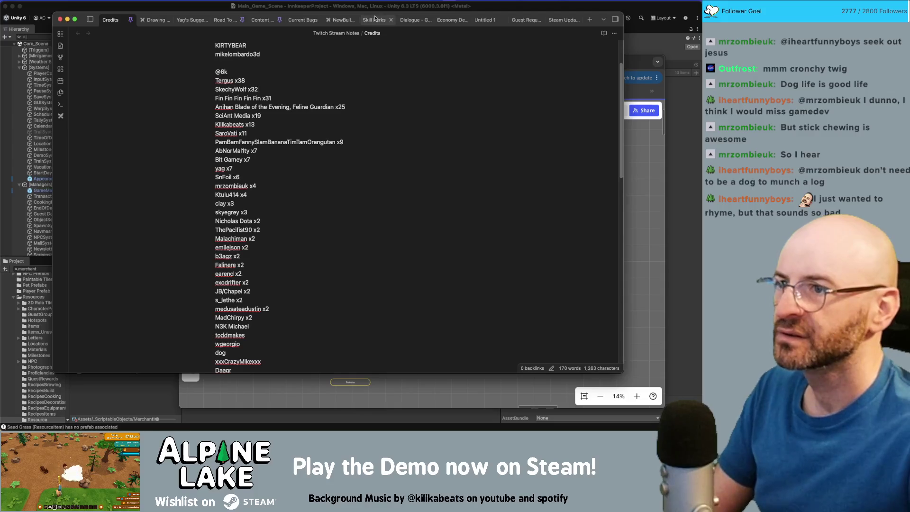
Step: Create a new Excalidraw drawing in a fresh Obsidian tab with the freedraw pencil selected
click(374, 19)
click(589, 20)
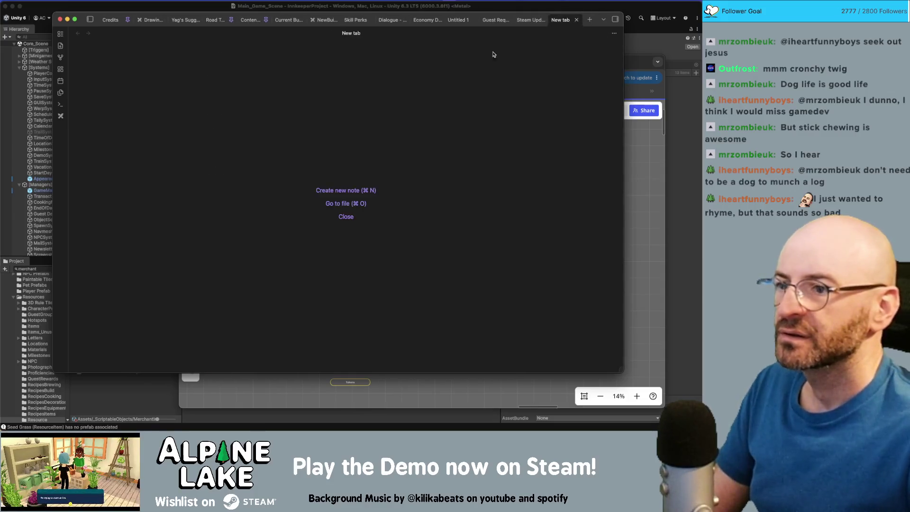
click(61, 116)
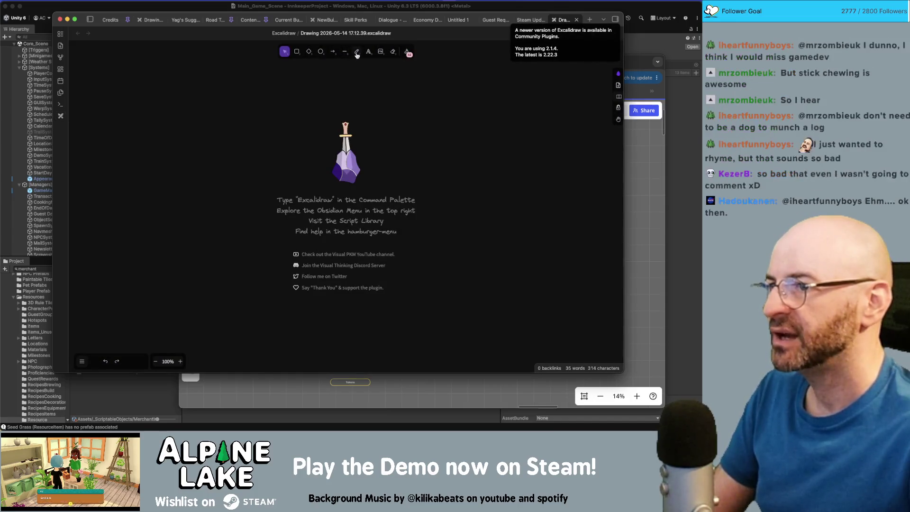
click(356, 51)
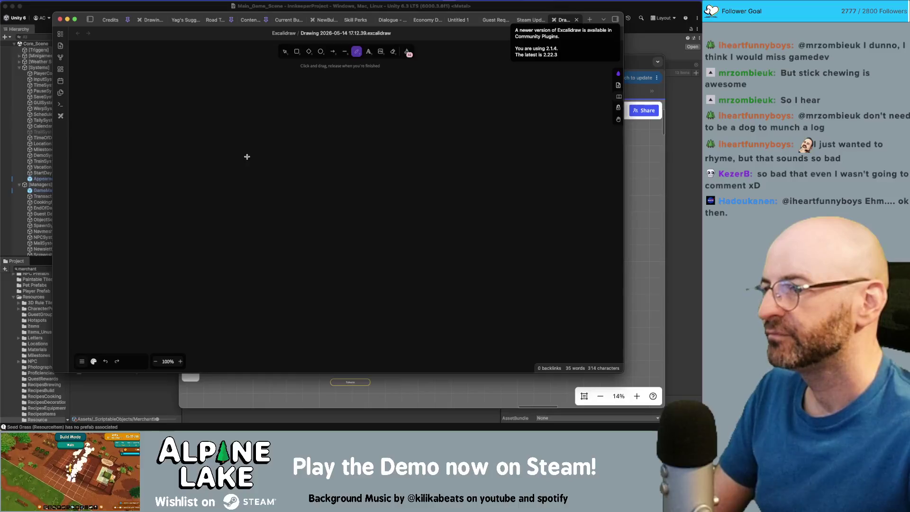
Step: Sketch a list box with three row lines inside it
drag(254, 138, 342, 159)
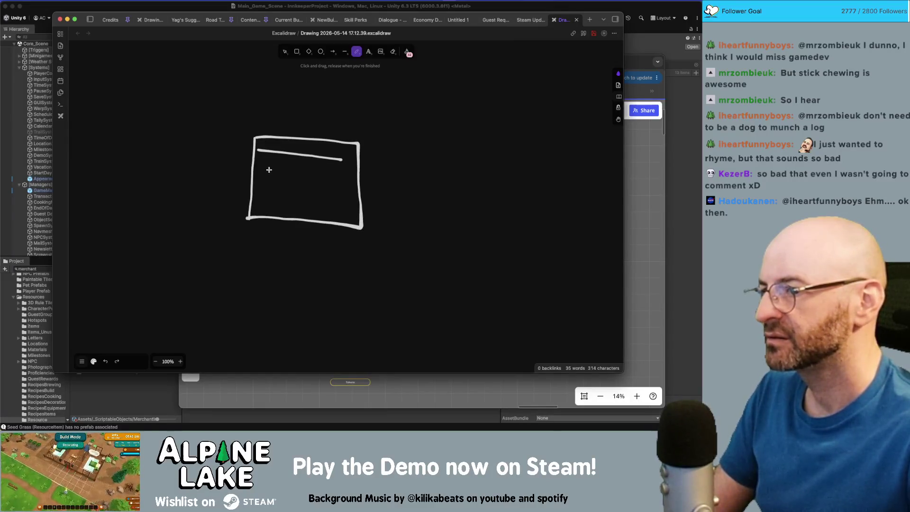
drag(255, 167, 355, 176)
drag(259, 185, 358, 191)
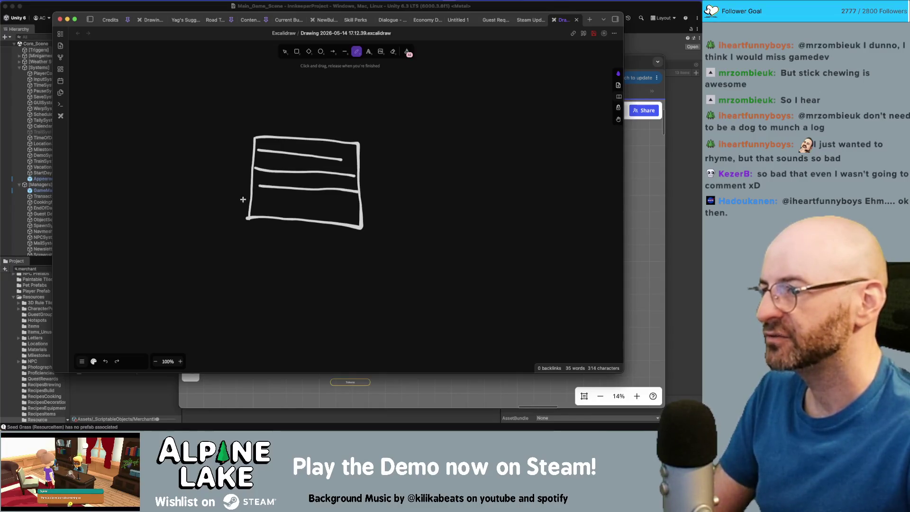
drag(257, 201, 367, 209)
Step: Draw a curved arrow pointing into the list box, undoing a badly drawn stroke
scroll(left, 3)
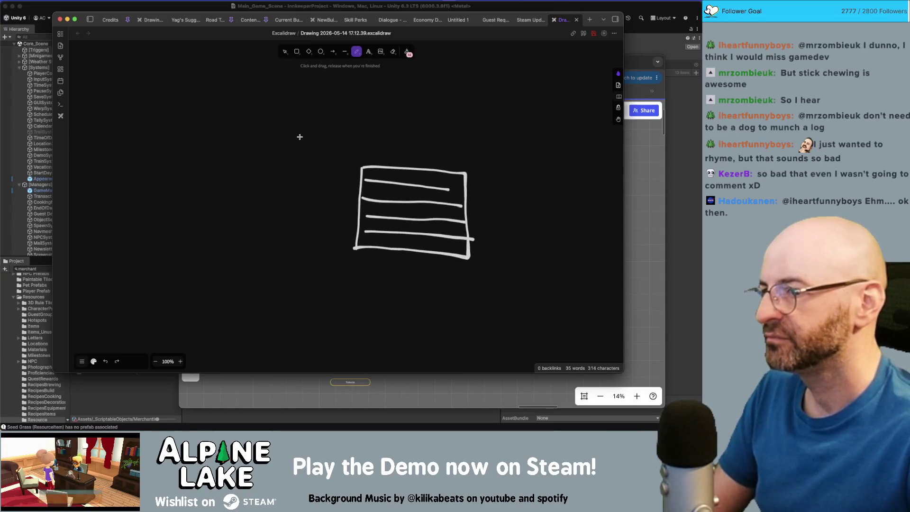
scroll(up, 3)
drag(291, 125, 329, 198)
scroll(up, 3)
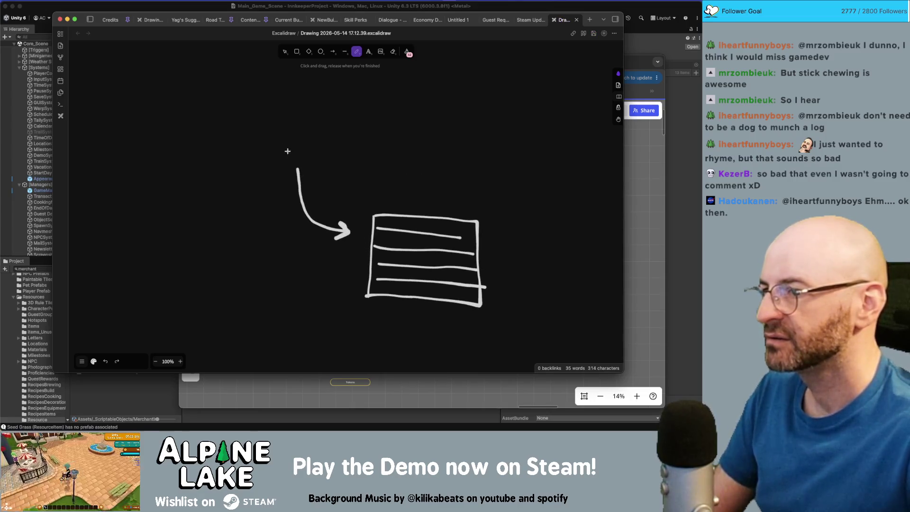
drag(273, 165, 317, 155)
key(super+z)
Step: Draw a curved arrow down into the SO box and start a tall box at the upper left
scroll(up, 3)
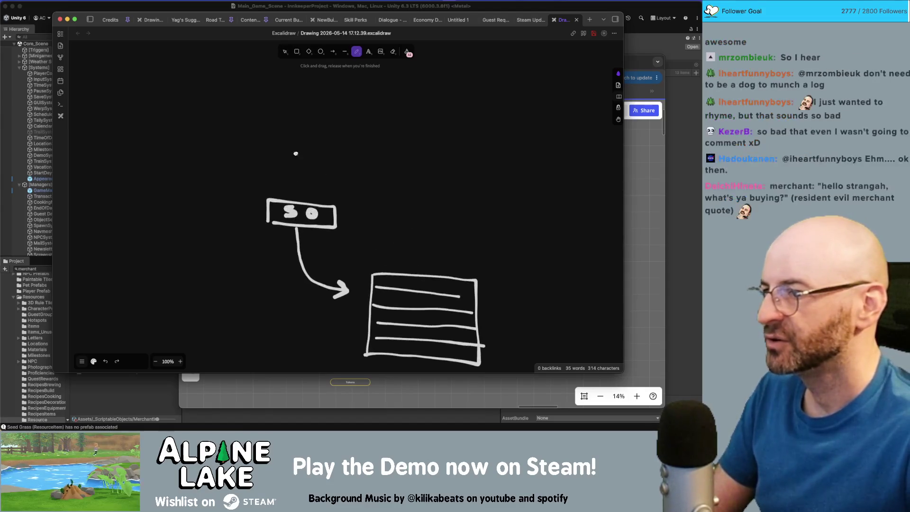
drag(211, 111, 304, 172)
scroll(left, 3)
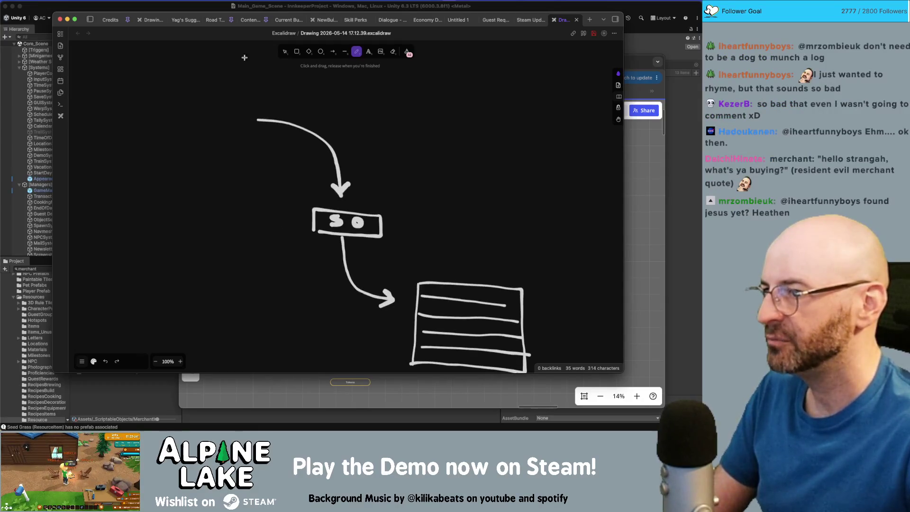
drag(244, 58, 234, 60)
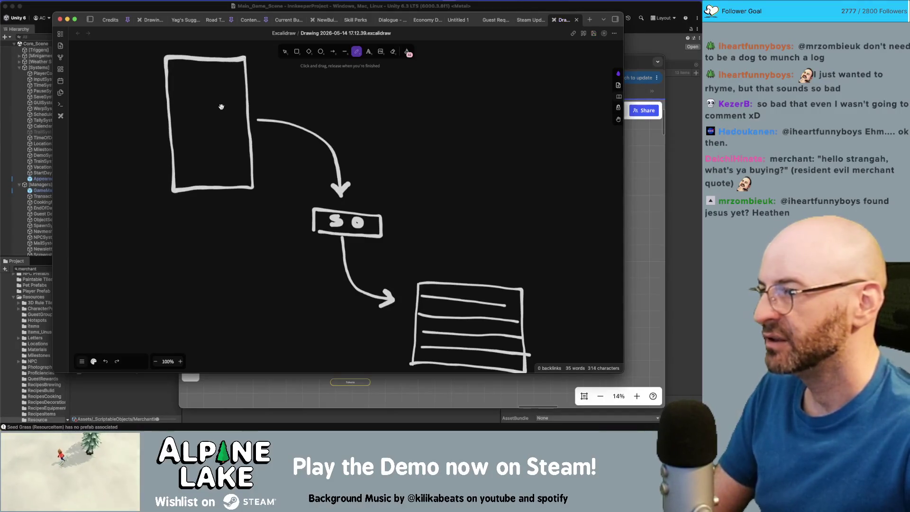
Step: Sketch three dashed rows in the tall panel and a curved arrow toward the SO box
scroll(up, 3)
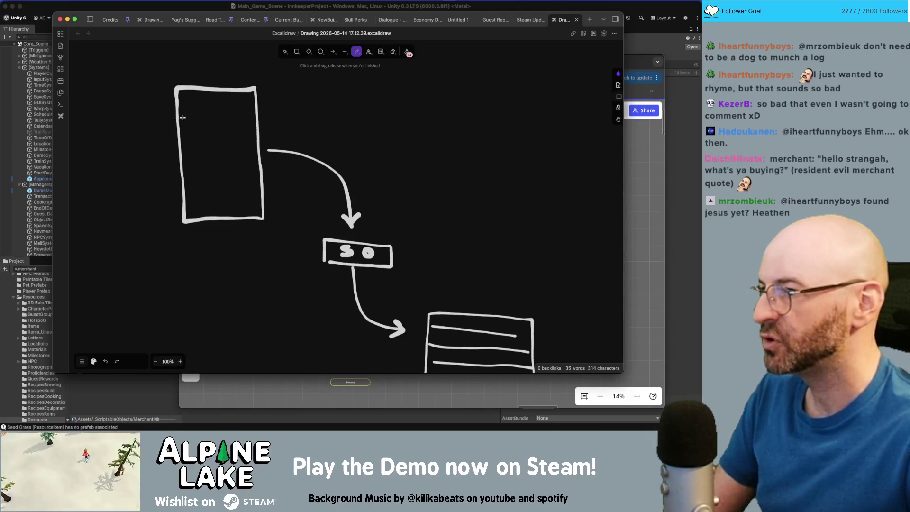
drag(197, 116, 207, 116)
drag(210, 116, 222, 116)
drag(225, 116, 247, 117)
drag(183, 155, 195, 154)
drag(199, 155, 217, 153)
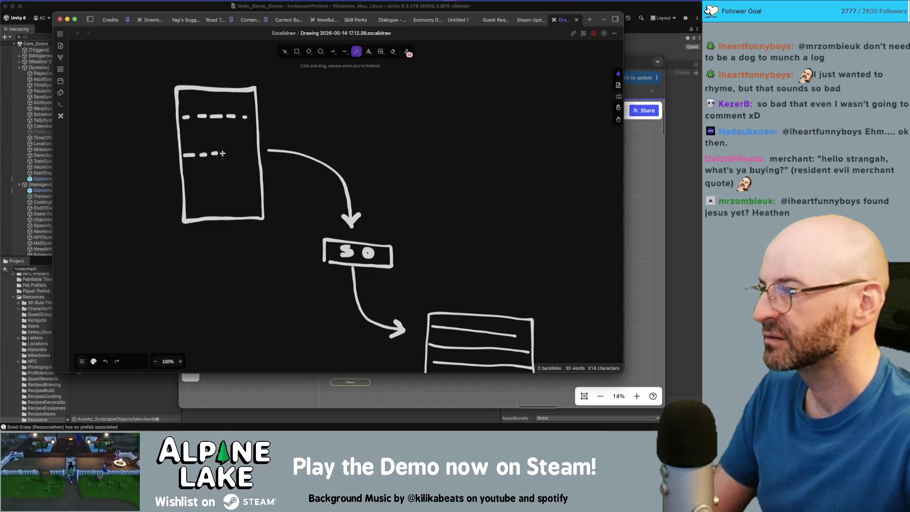
drag(192, 188, 222, 188)
drag(231, 188, 253, 188)
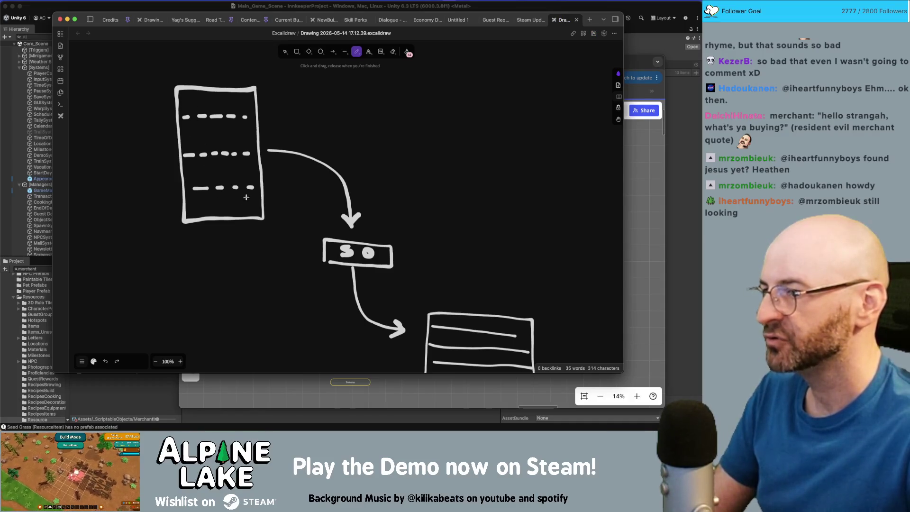
drag(267, 169, 312, 230)
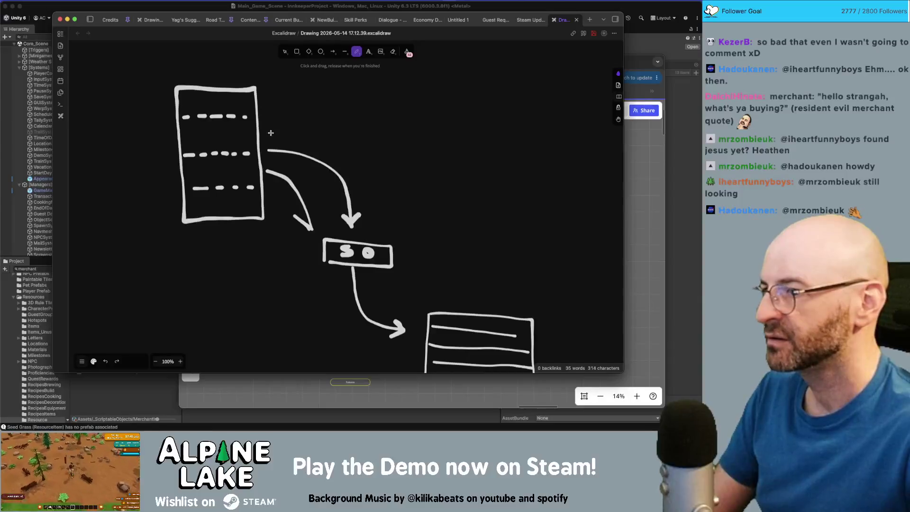
Step: Delete the stray lower arrow and duplicate the remaining curved arrow toward the SO box
key(v)
drag(275, 151, 275, 135)
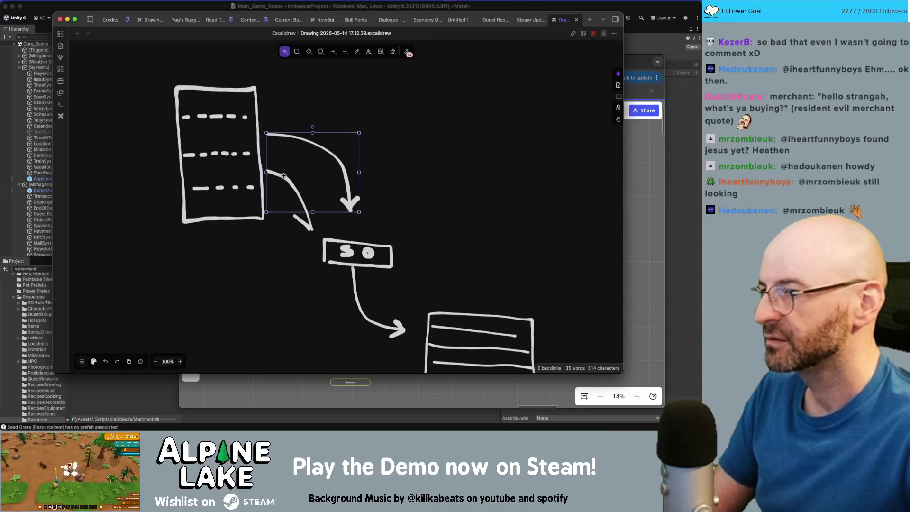
click(291, 188)
key(Delete)
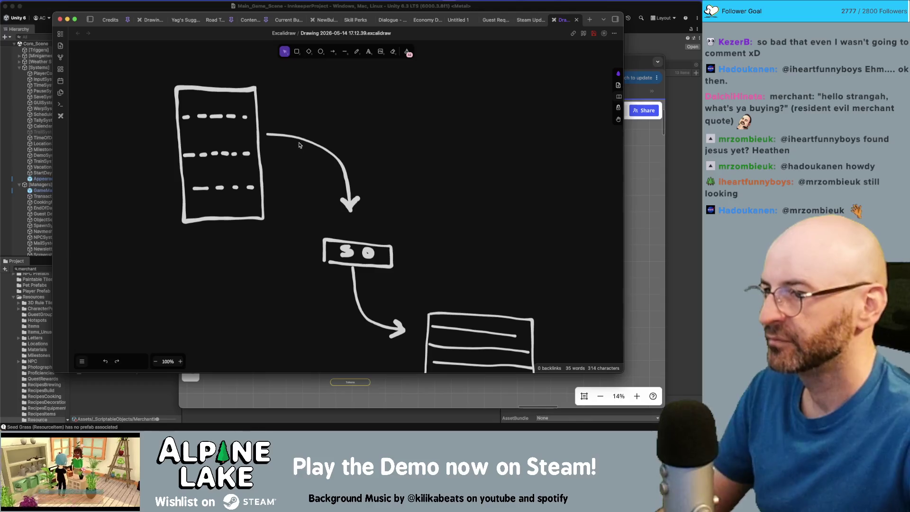
double_click(294, 155)
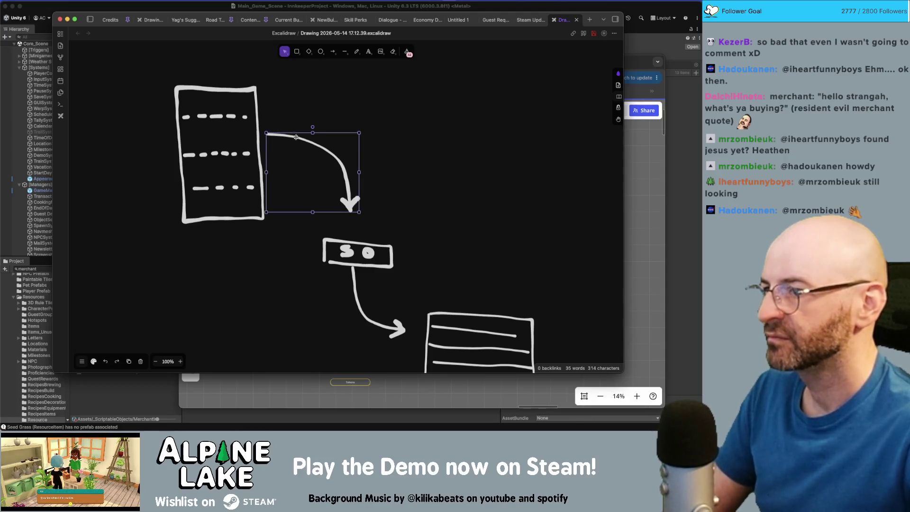
drag(295, 137, 311, 106)
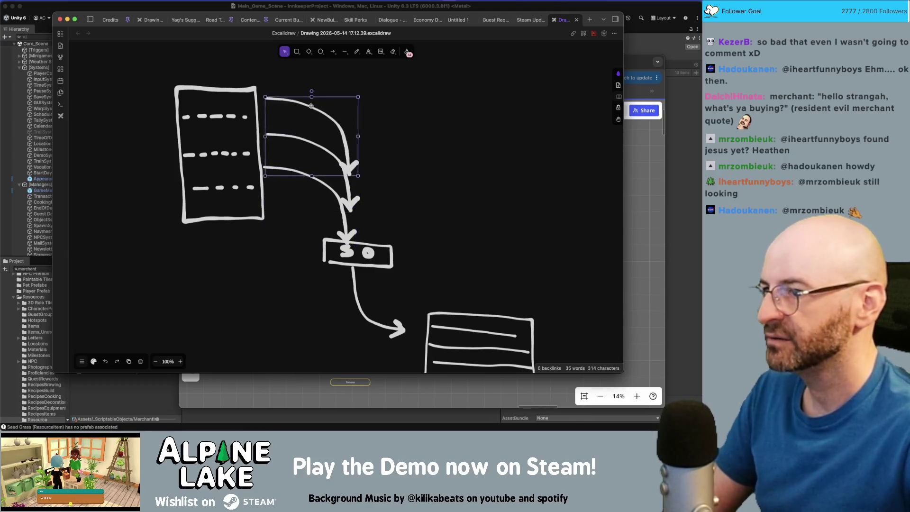
drag(295, 172, 377, 190)
click(233, 149)
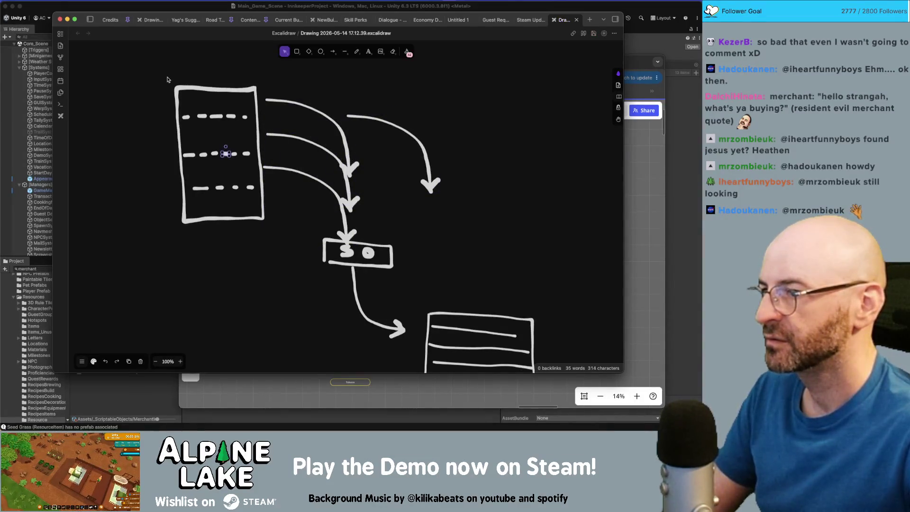
Step: Move the item panel up about 85 px and reposition the arrows to fan from its rows
drag(167, 80, 267, 238)
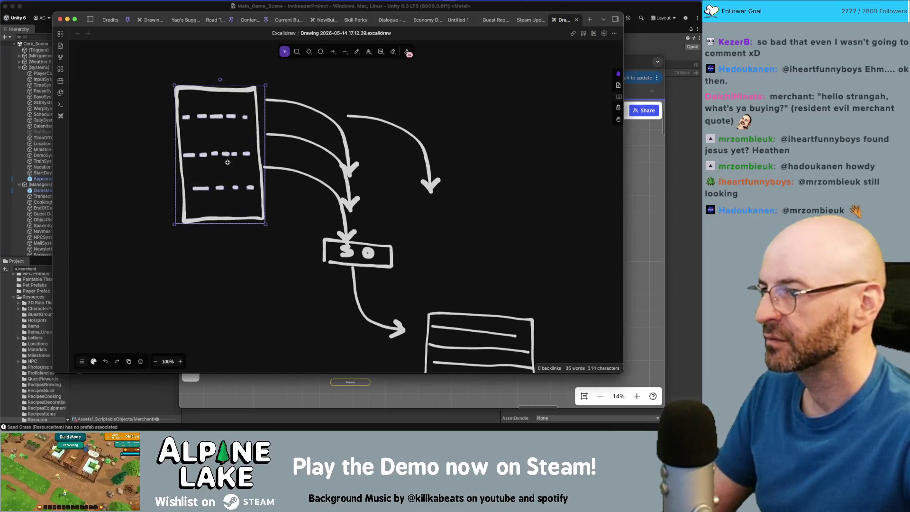
drag(228, 162, 220, 120)
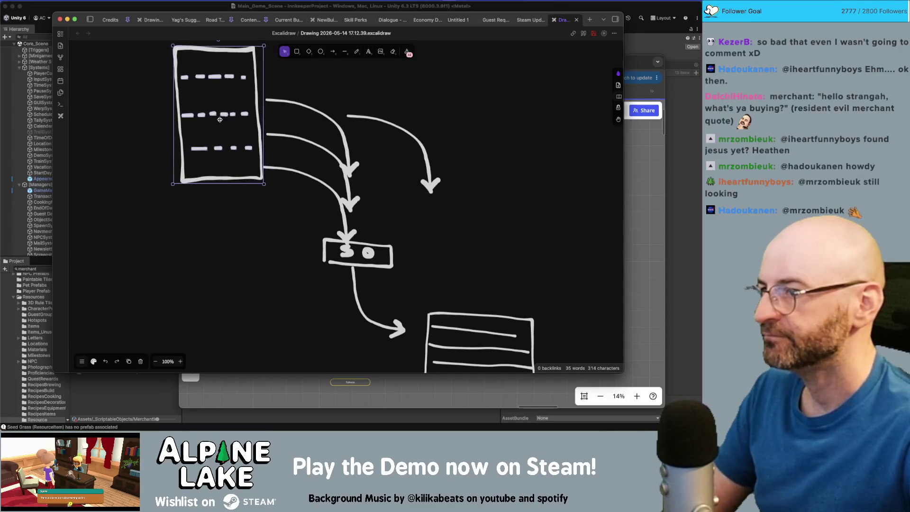
click(357, 126)
drag(373, 120, 310, 70)
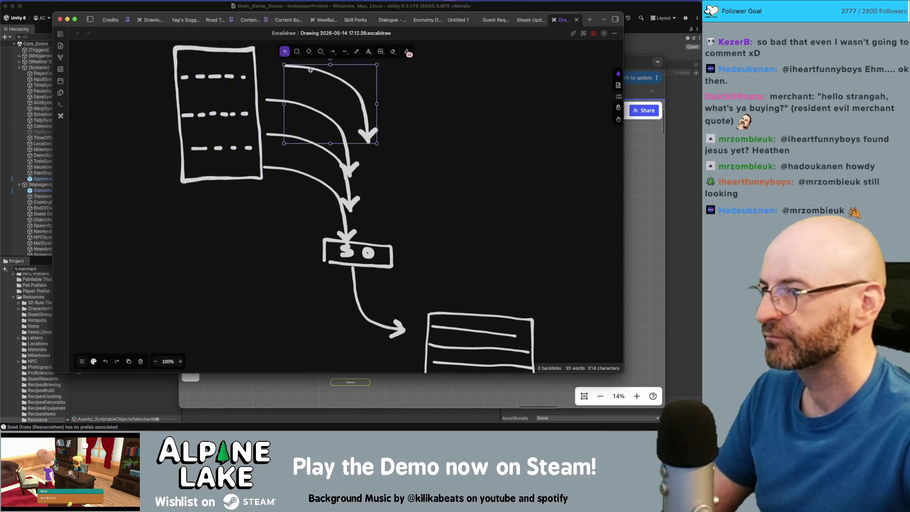
drag(277, 101, 283, 99)
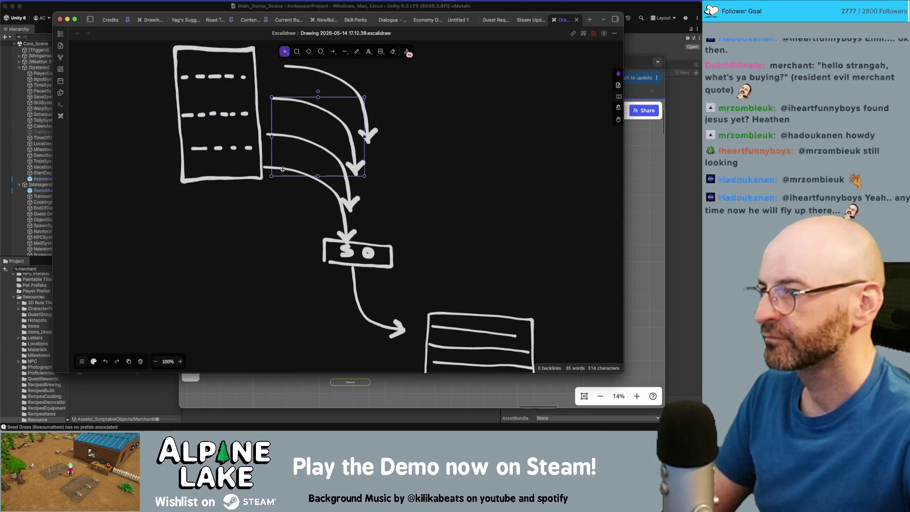
click(284, 170)
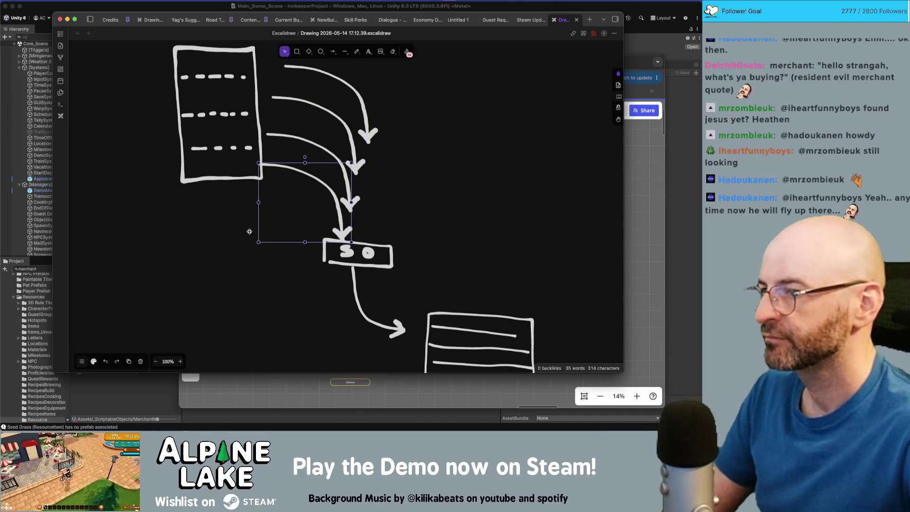
click(398, 194)
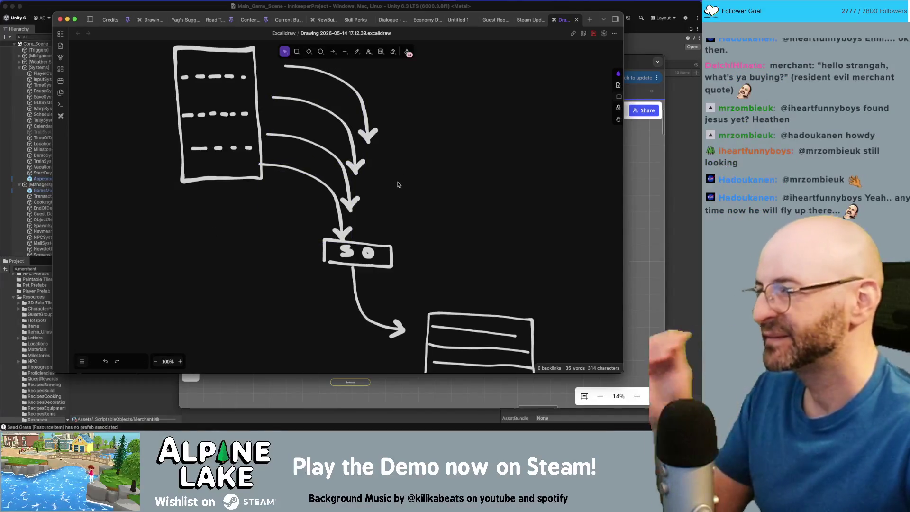
scroll(up, 3)
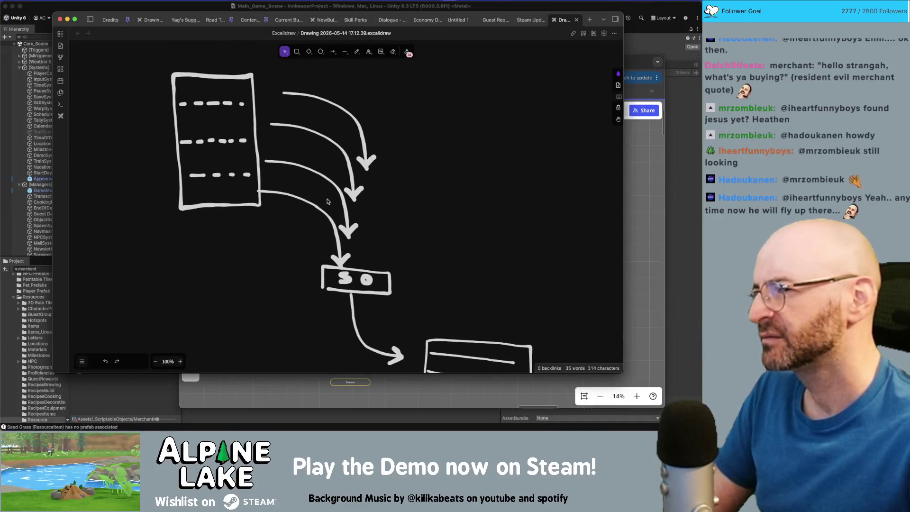
Step: Nudge the top curved arrow slightly right, then pan around to review the whole sketch
click(315, 173)
click(345, 152)
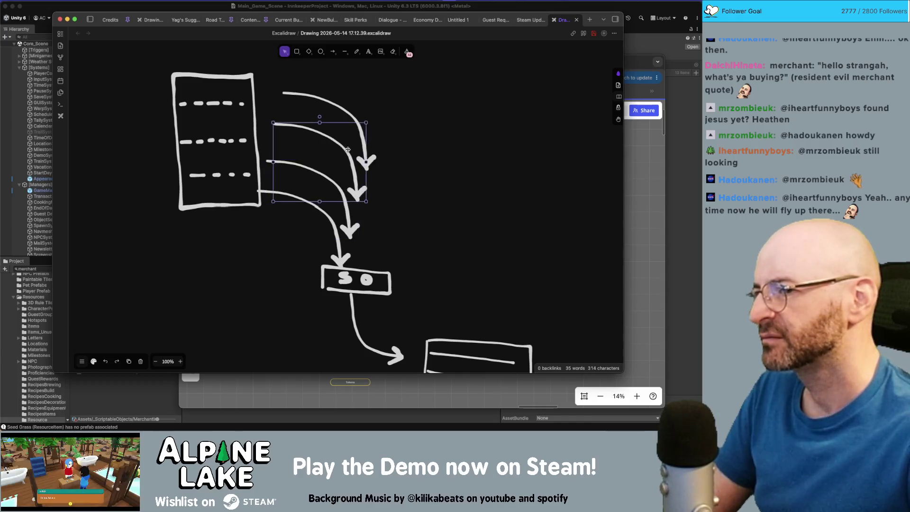
drag(350, 115, 355, 117)
click(388, 216)
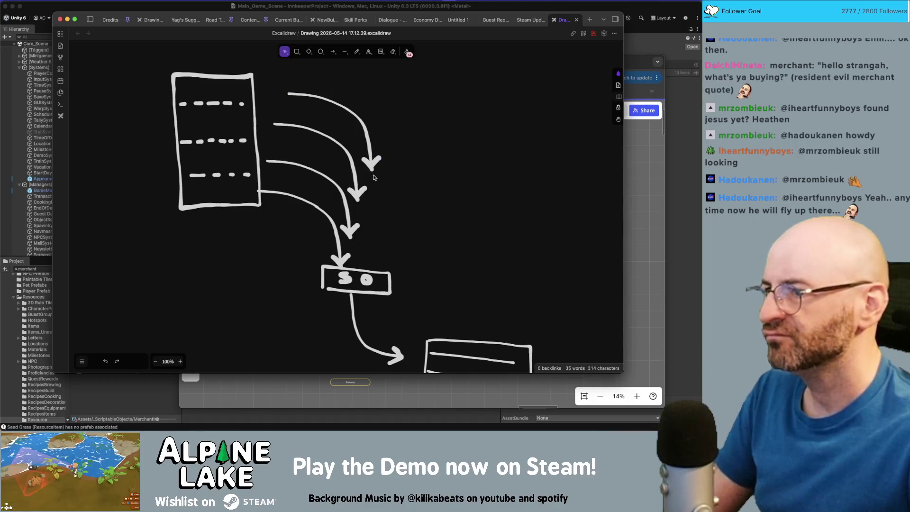
scroll(down, 3)
scroll(right, 3)
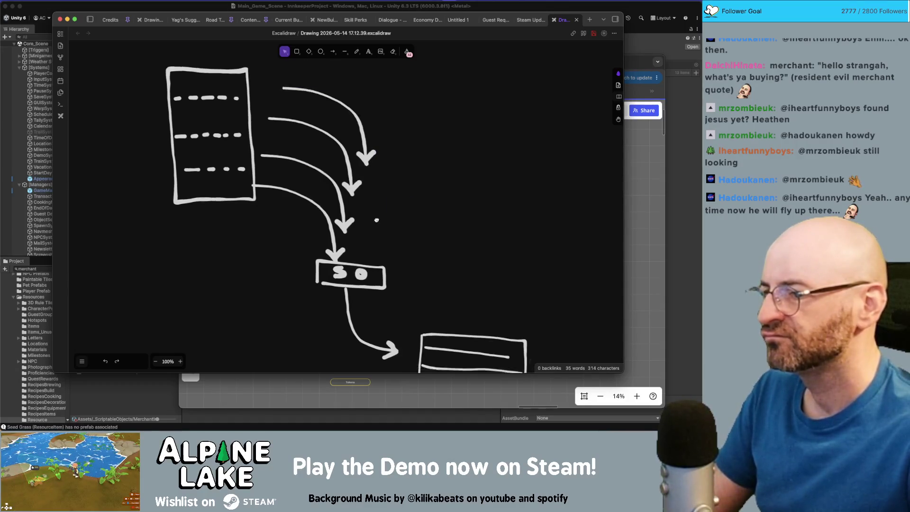
scroll(down, 3)
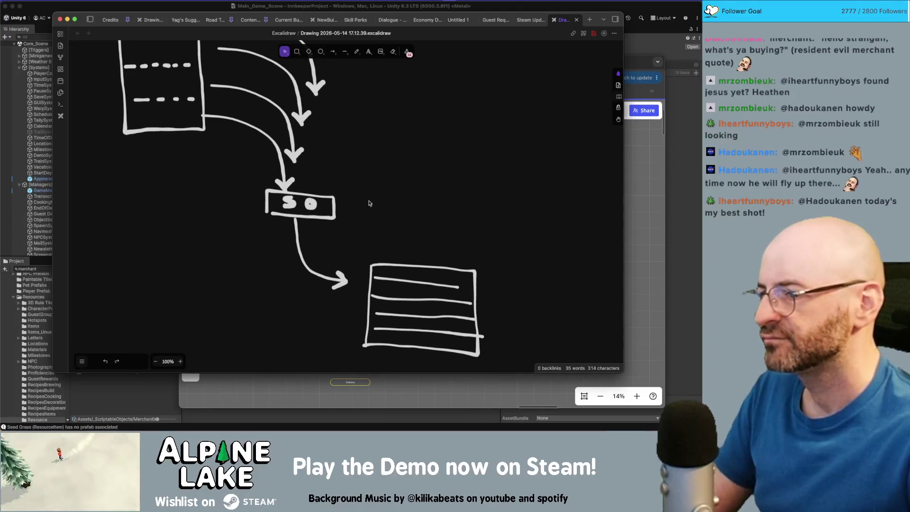
scroll(left, 3)
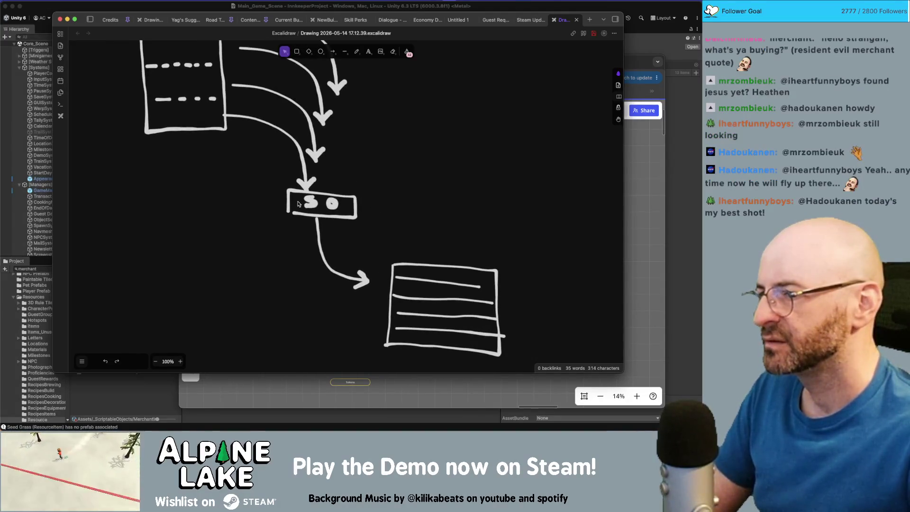
scroll(up, 3)
scroll(left, 3)
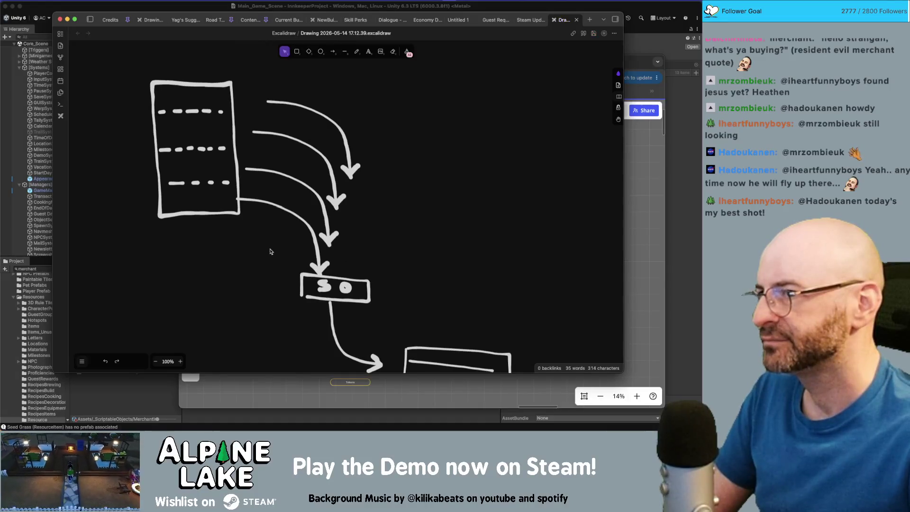